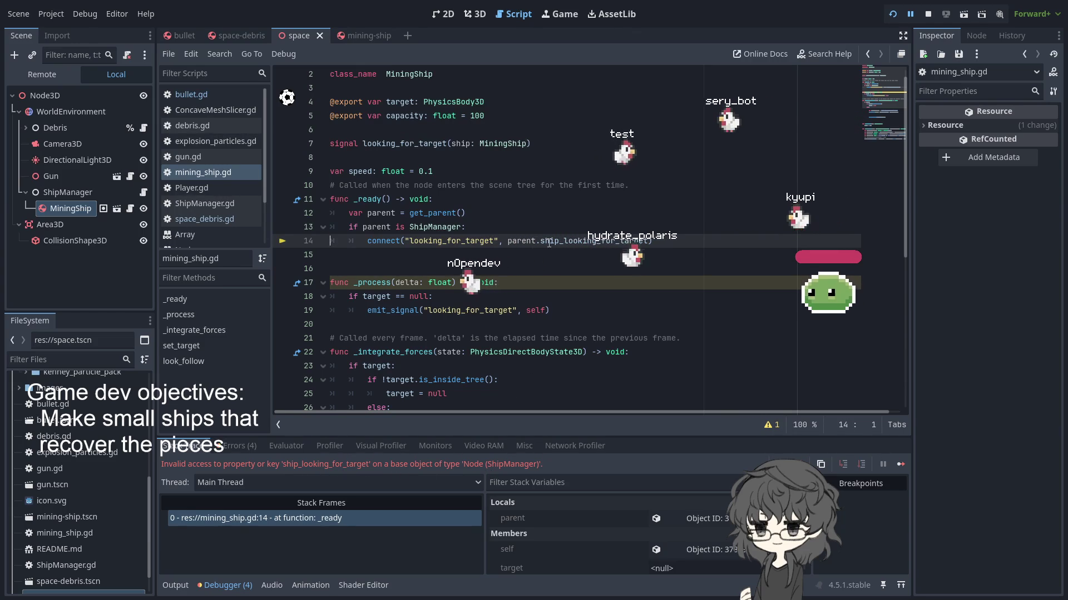
# - Select the ship_looking_for_target name, then check the mining-ship scene and return to the space scene
pyautogui.doubleClick(595, 240)
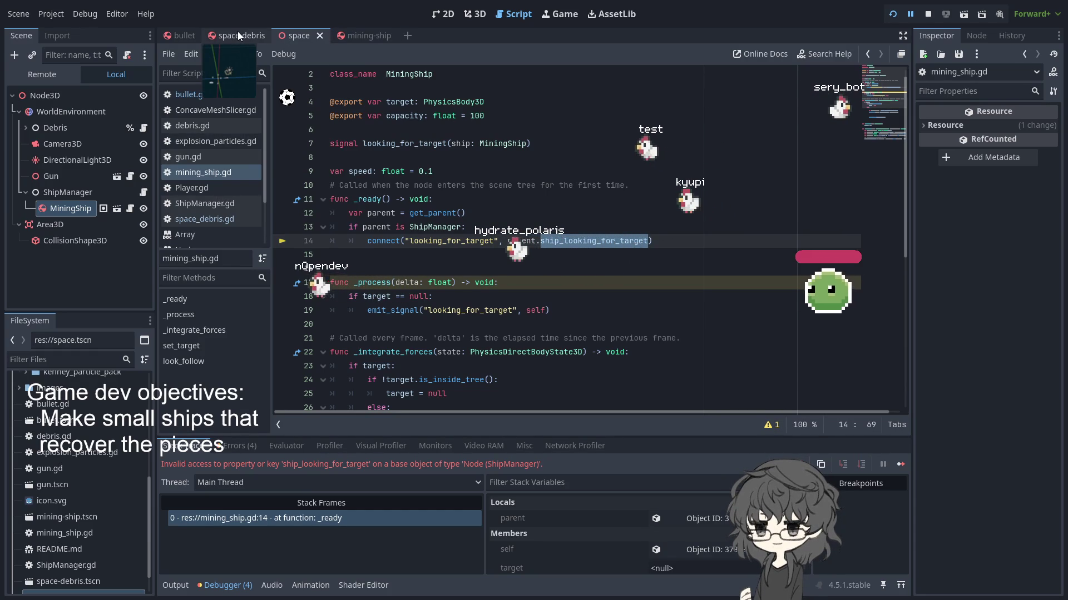
pyautogui.click(374, 36)
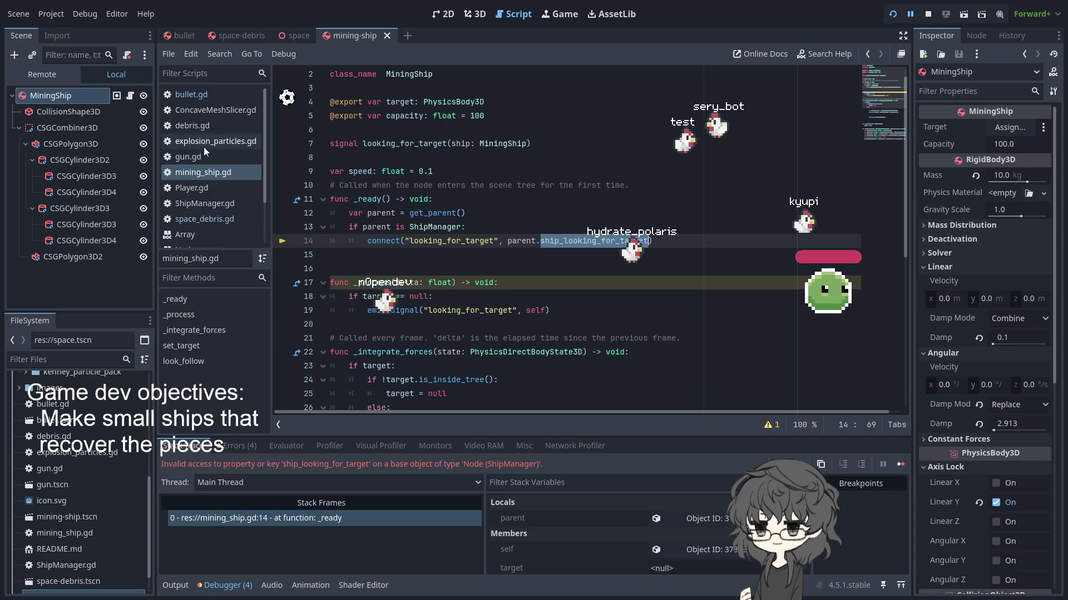
pyautogui.click(292, 33)
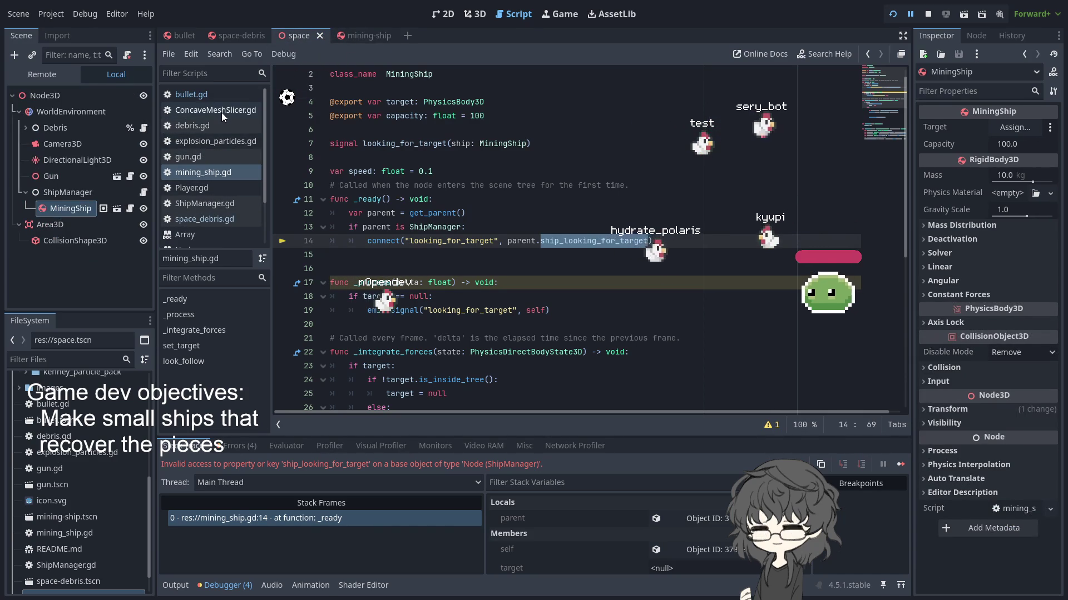
# - Continue to the next breakpoint, inspect the ship's Members, stop debugging and open ShipManager.gd
pyautogui.press('F12')
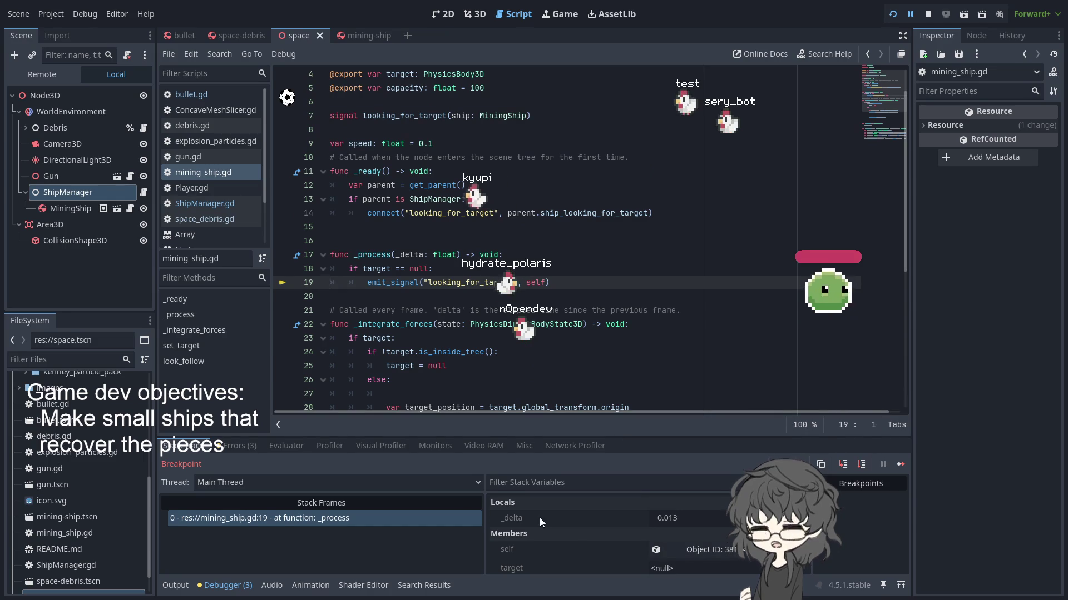
pyautogui.scroll(-1, 540, 519)
pyautogui.scroll(-1, 601, 532)
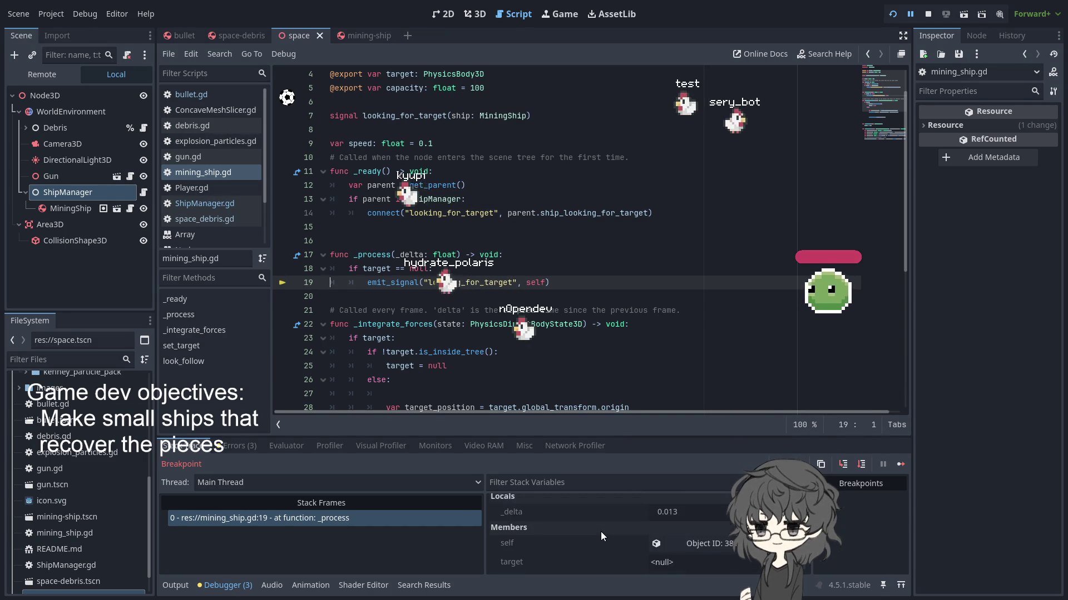
pyautogui.click(709, 516)
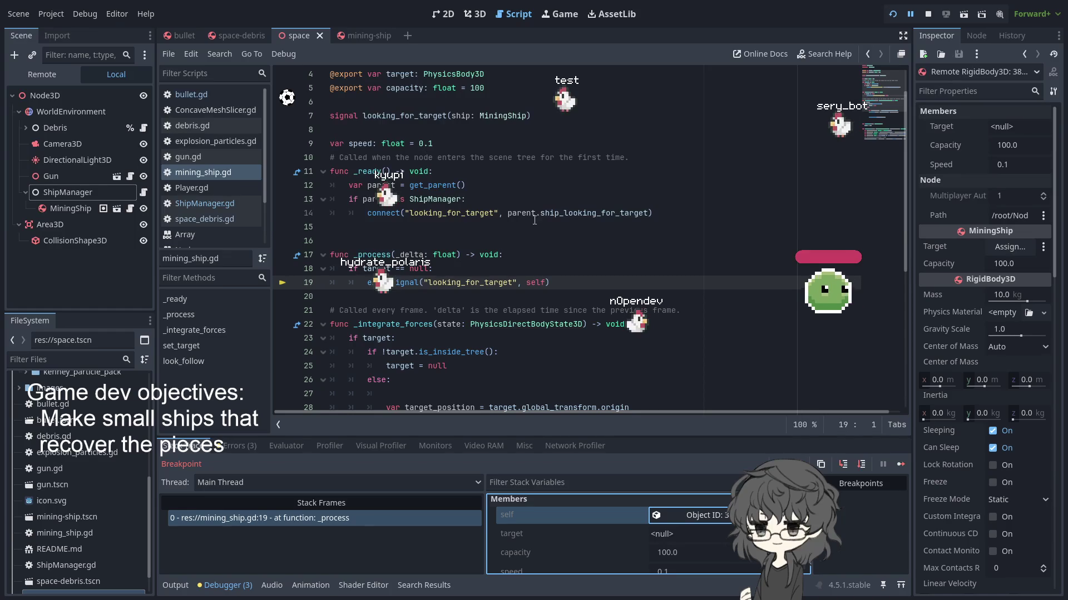
pyautogui.press('F8')
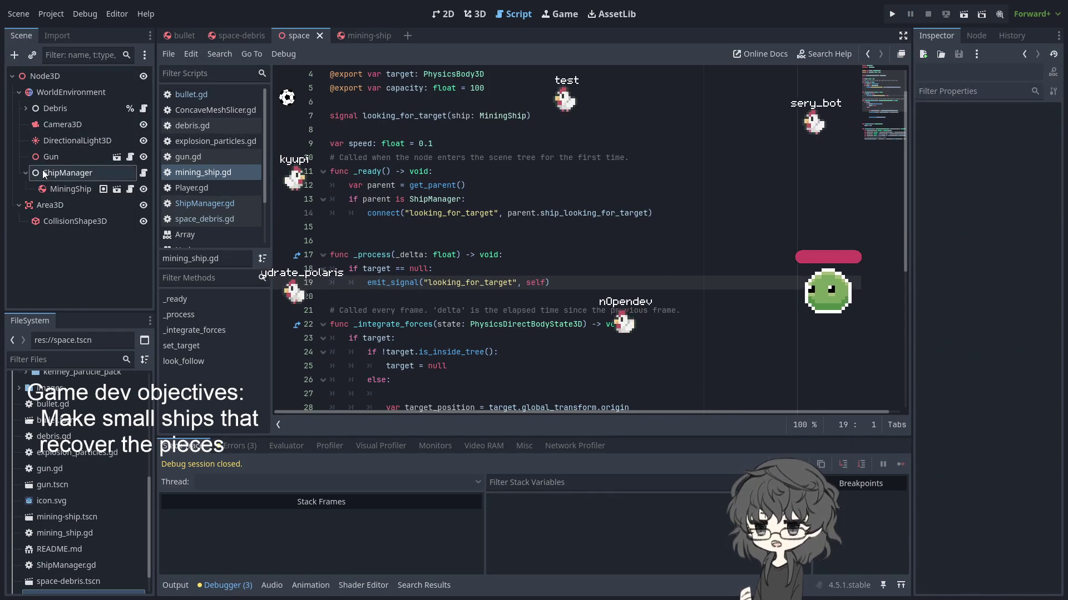
pyautogui.click(144, 174)
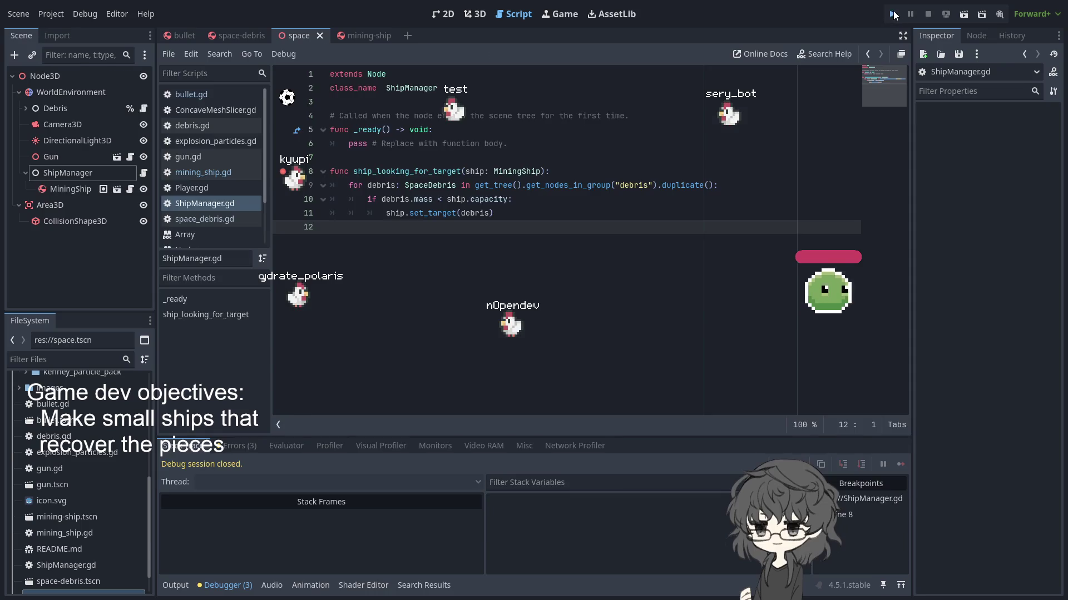
# - Run the project and set a breakpoint on line 8, ship_looking_for_target, in ShipManager.gd
pyautogui.click(893, 15)
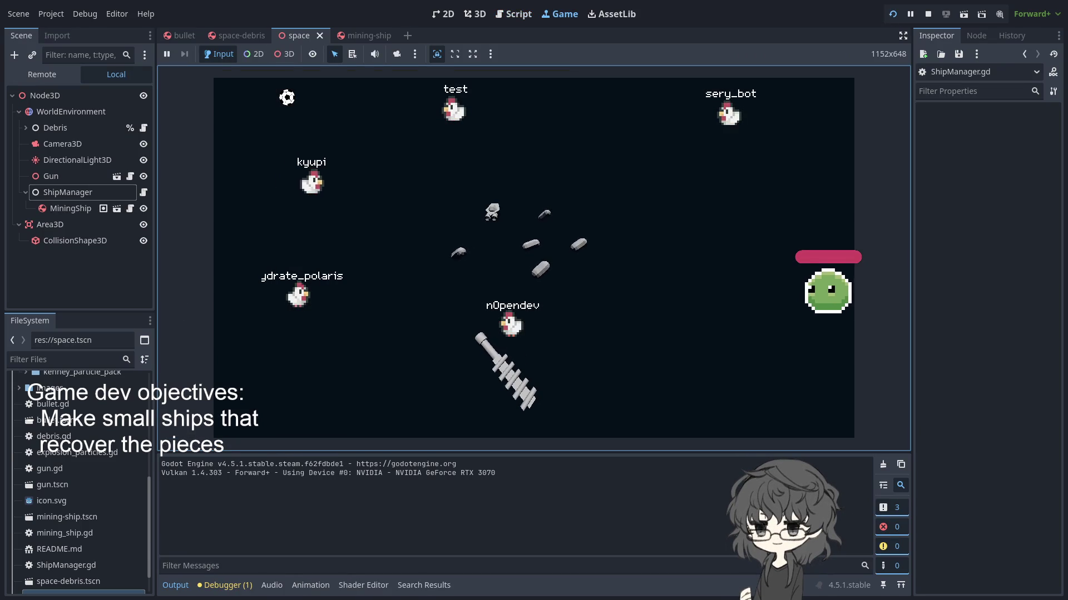
pyautogui.click(144, 191)
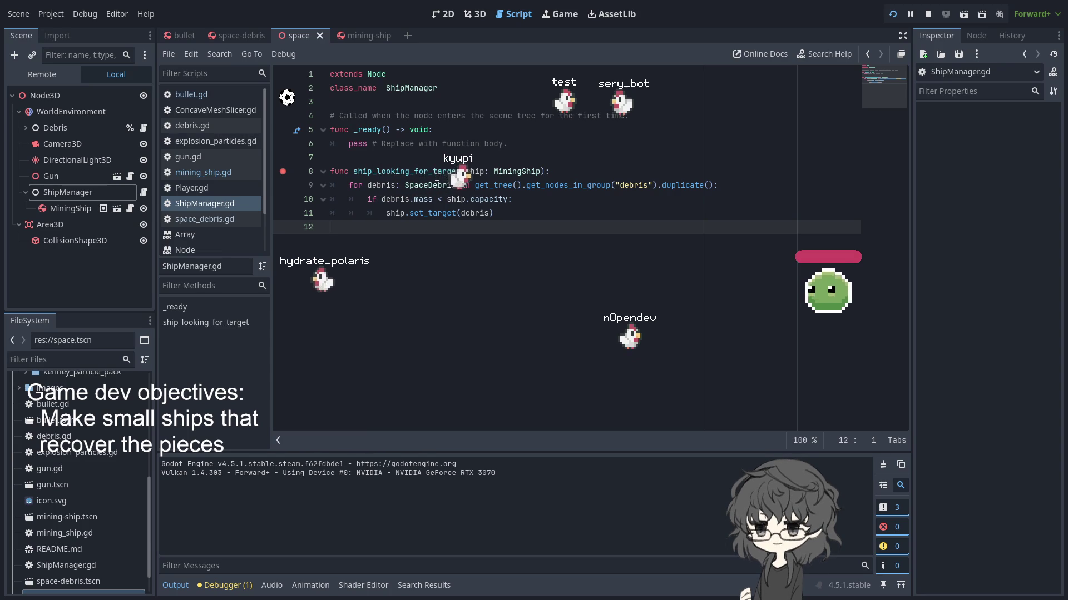
pyautogui.click(283, 172)
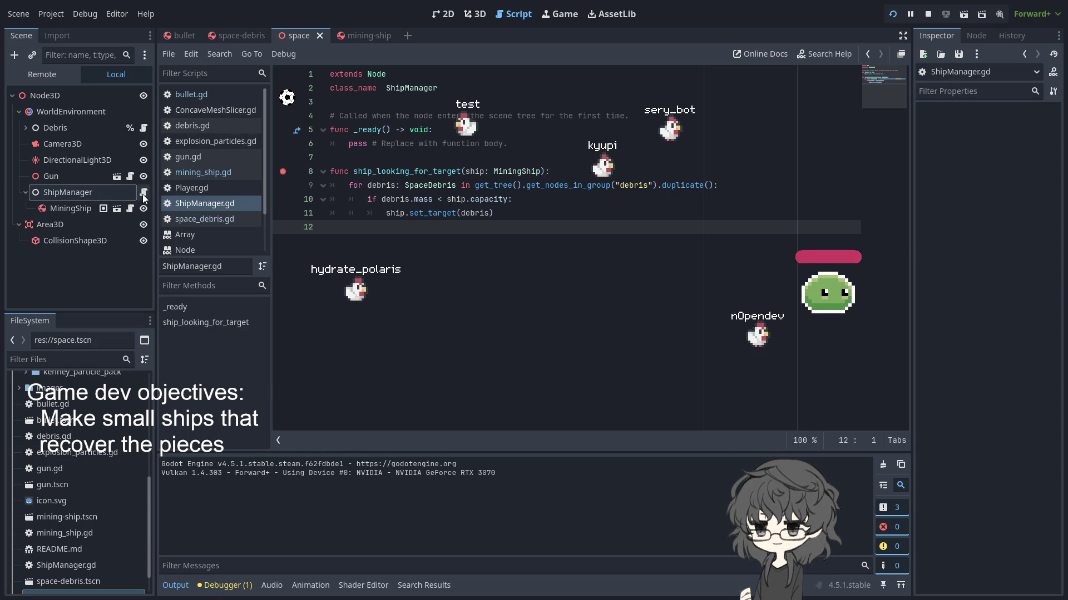
# - Set a breakpoint on line 19 of mining_ship.gd, resume the game, and return to the script editor
pyautogui.click(129, 208)
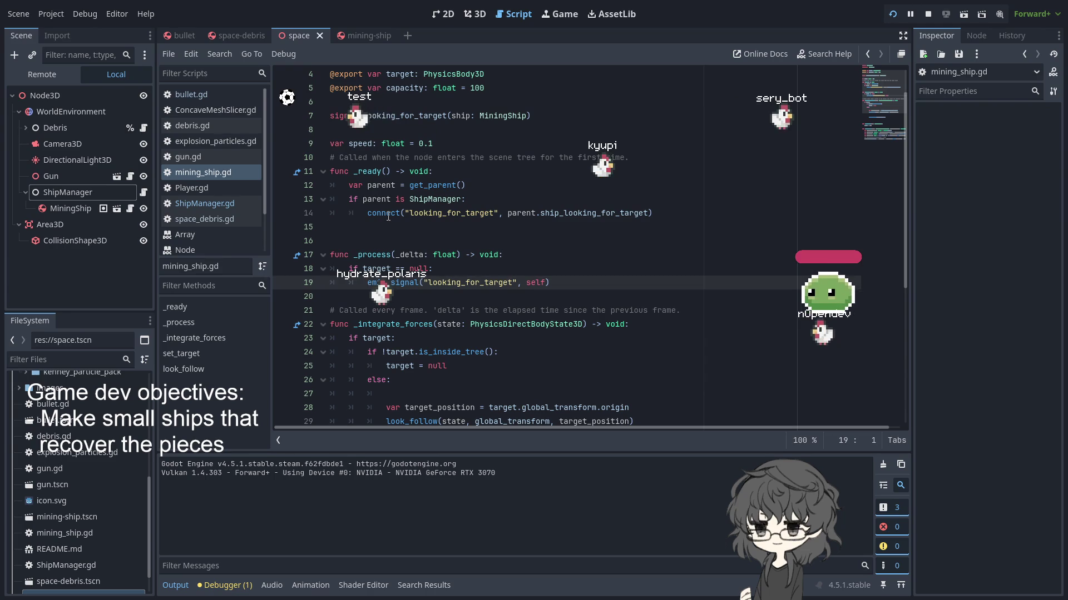
pyautogui.click(366, 213)
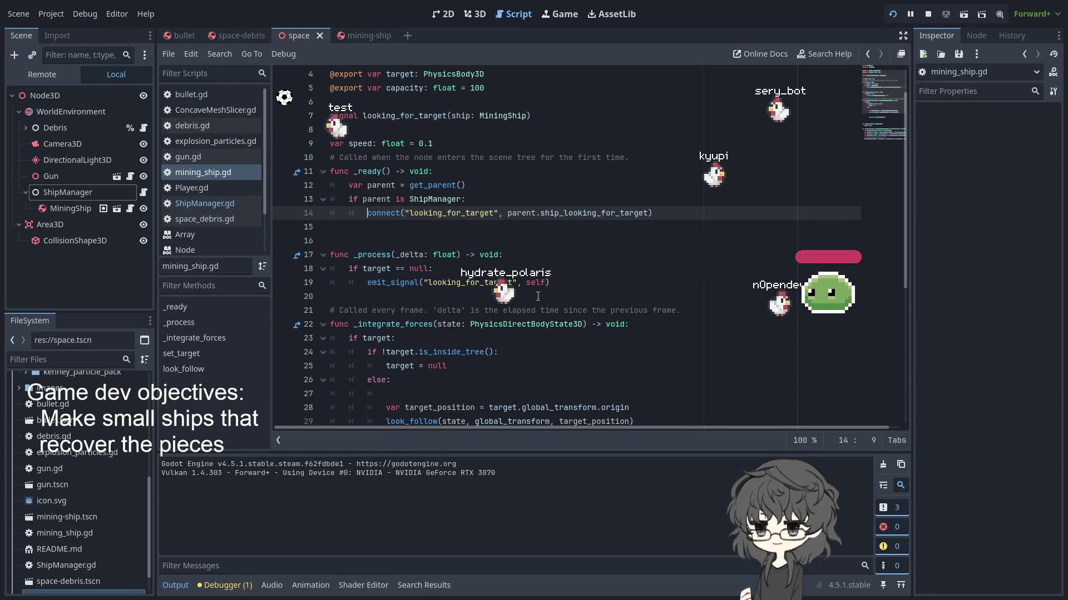
pyautogui.click(285, 283)
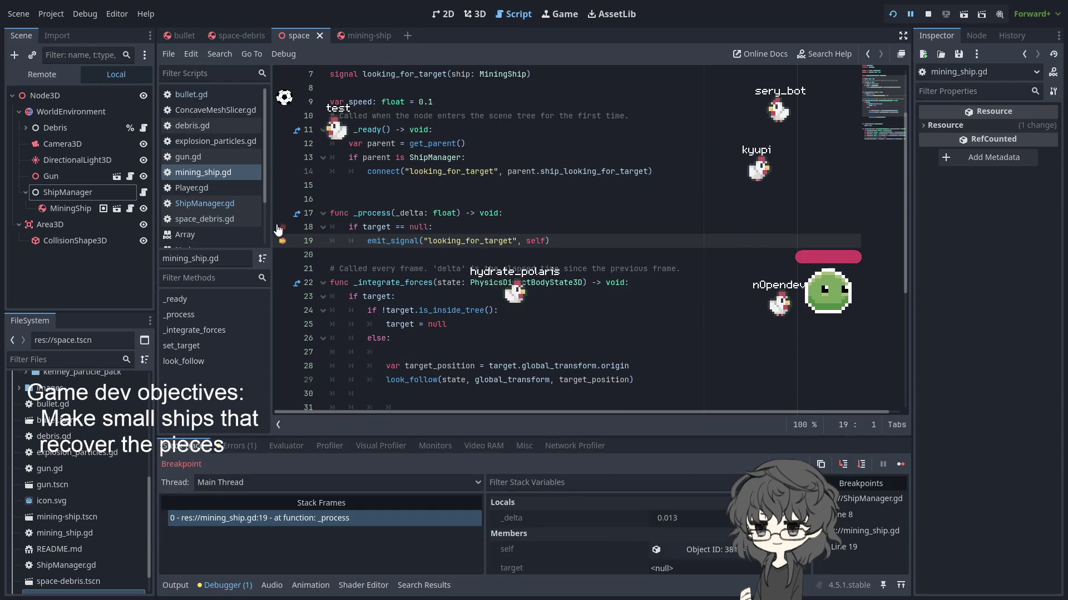
pyautogui.moveTo(367, 172); pyautogui.dragTo(331, 241)
pyautogui.click(902, 465)
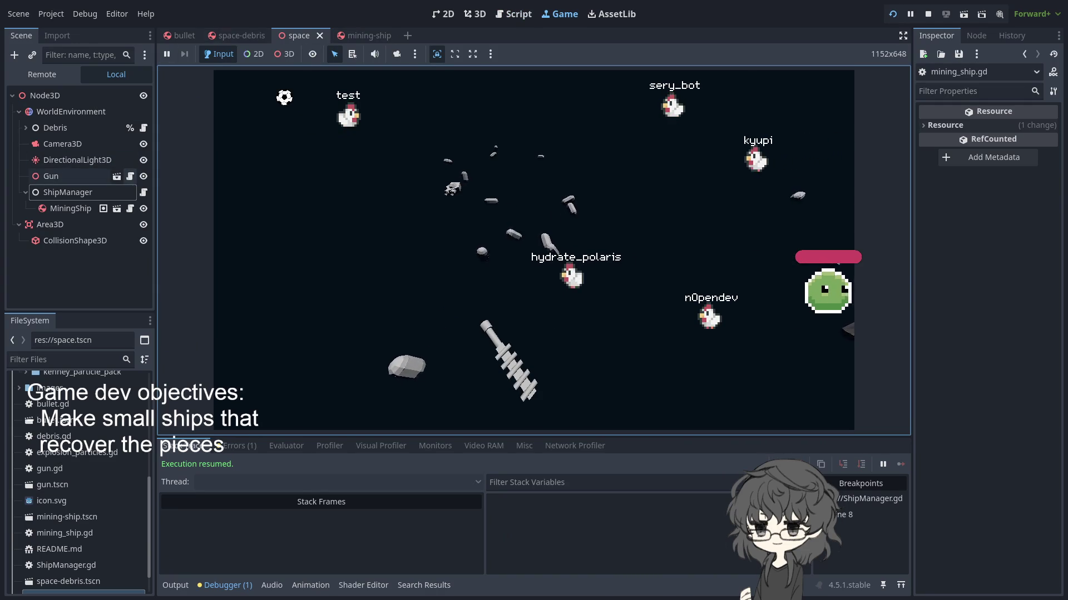
pyautogui.hotkey('ctrl', 'F3')
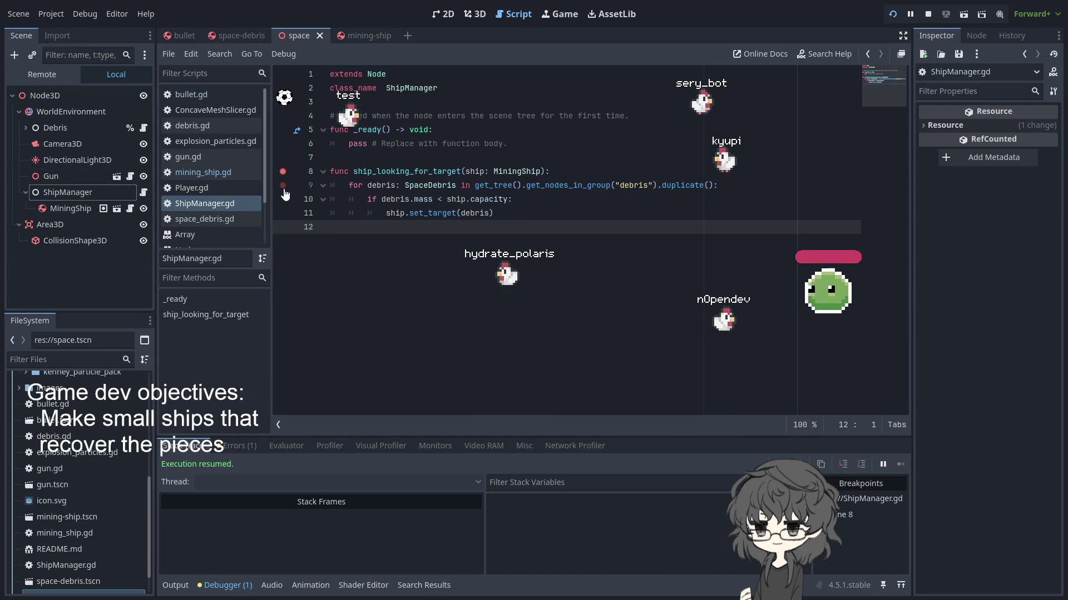
# - Toggle a breakpoint on ShipManager.gd line 9 twice, resuming the running game each time
pyautogui.click(282, 187)
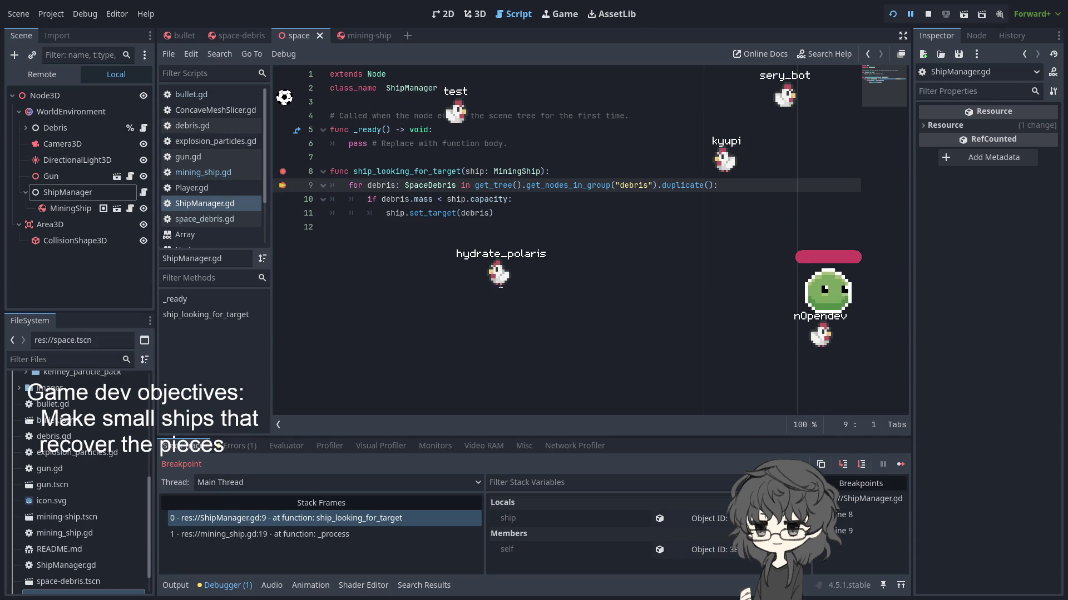
pyautogui.click(282, 185)
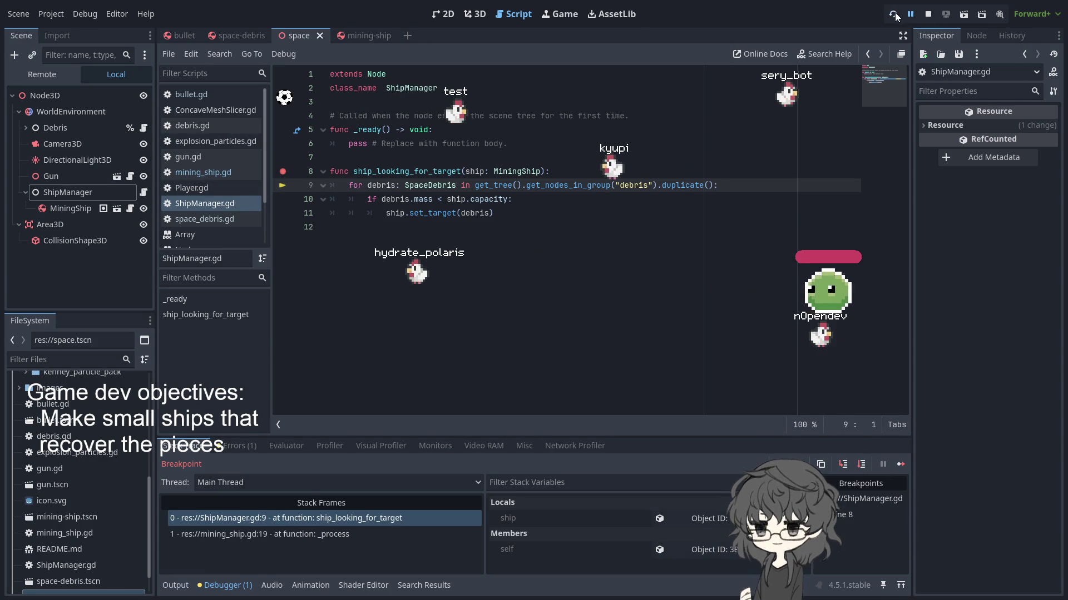
pyautogui.click(914, 15)
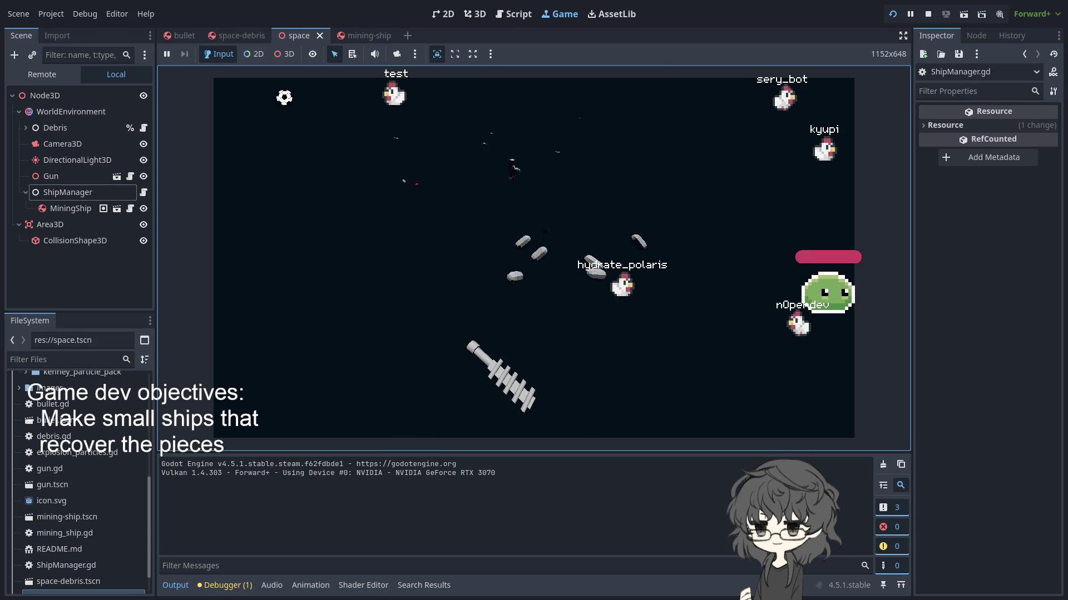
pyautogui.click(225, 37)
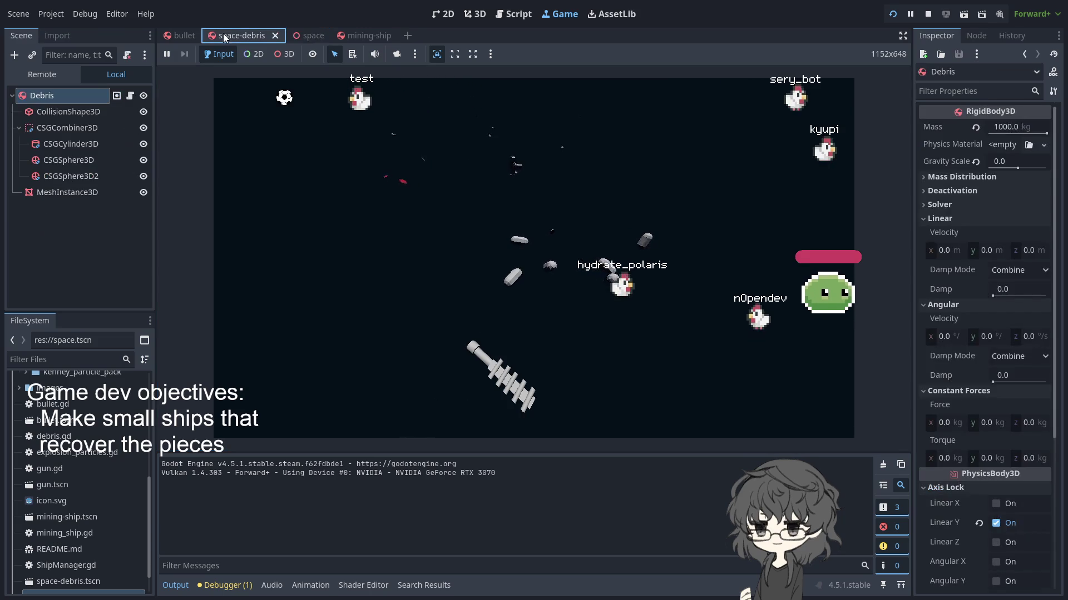
pyautogui.click(311, 35)
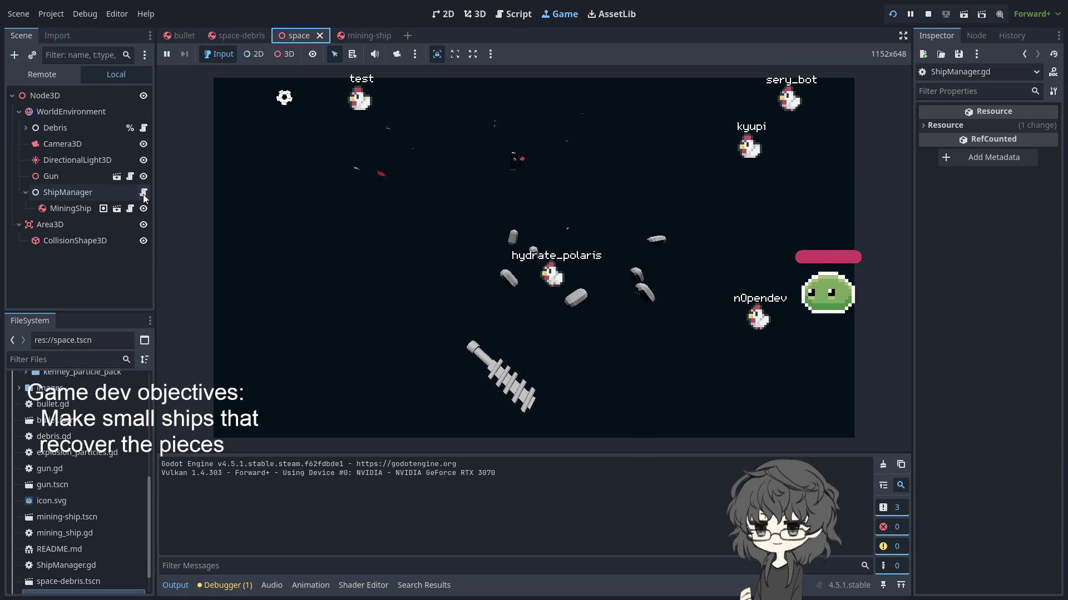
pyautogui.click(501, 267)
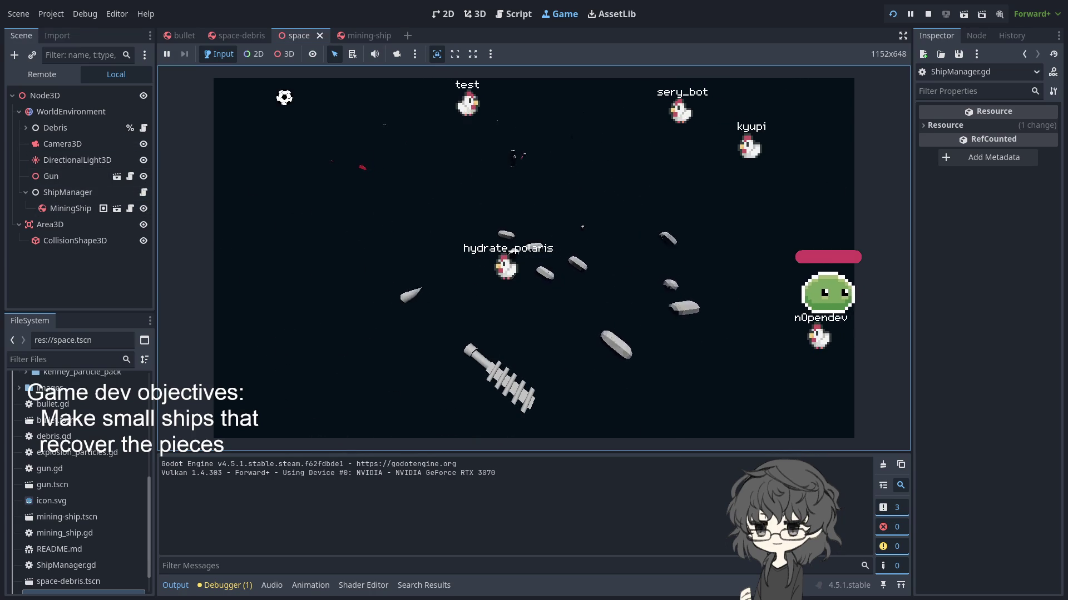
pyautogui.hotkey('ctrl', 'F3')
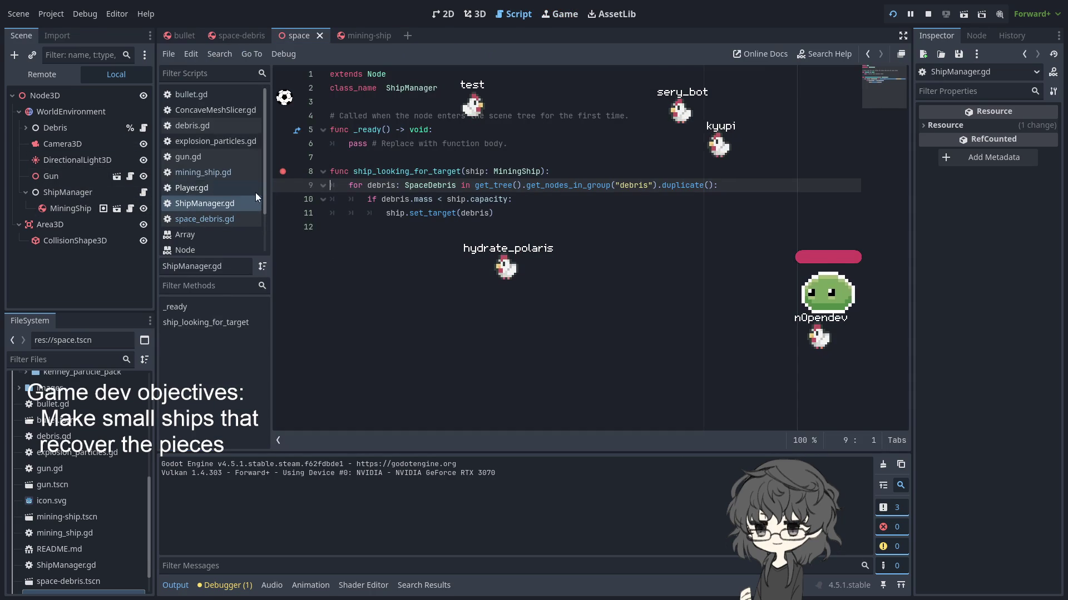
pyautogui.click(283, 185)
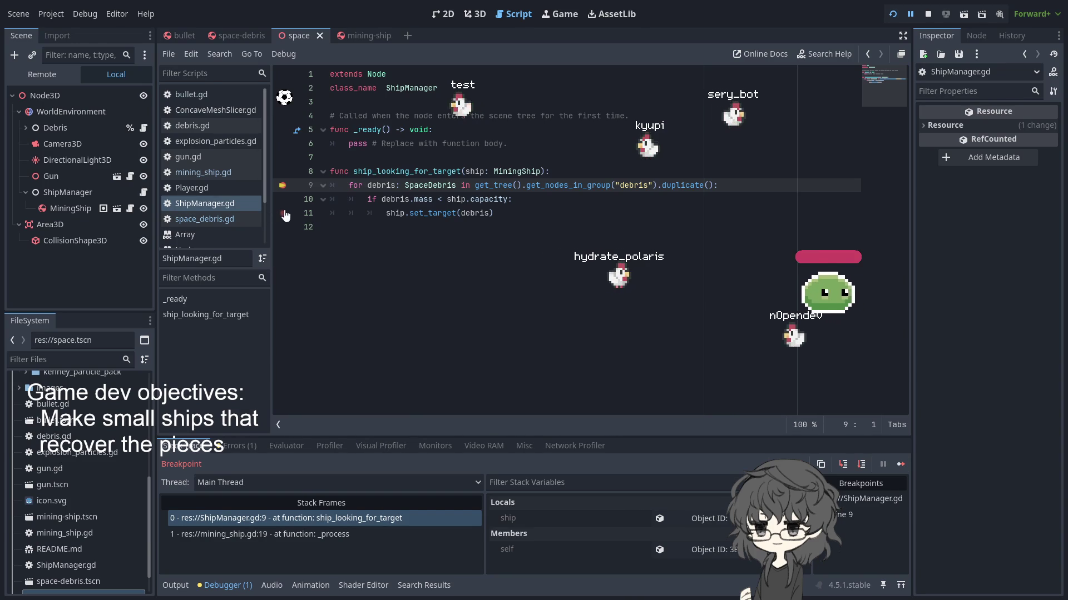
pyautogui.click(283, 186)
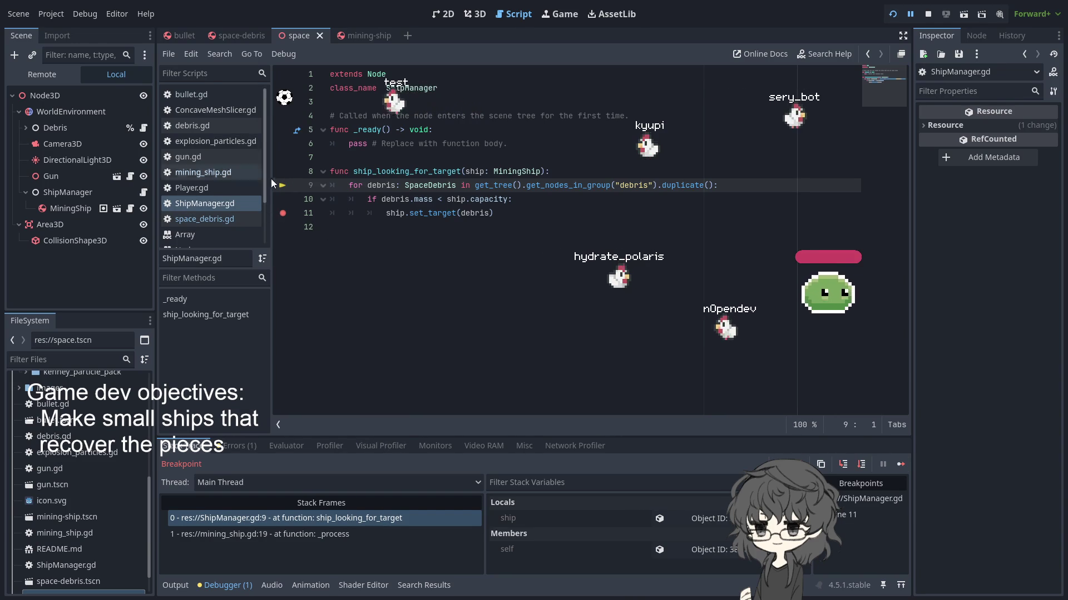
pyautogui.click(899, 465)
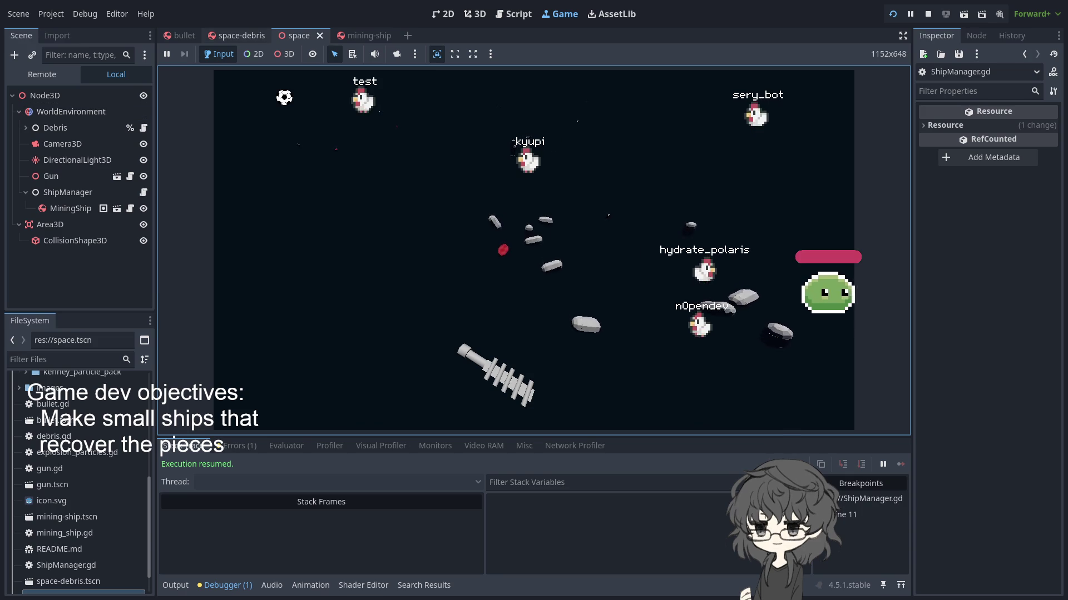
# - Look through the Inspector and the signals and groups panels, then stop the game
pyautogui.click(989, 36)
pyautogui.click(1000, 36)
pyautogui.click(988, 35)
pyautogui.click(955, 34)
pyautogui.click(977, 35)
pyautogui.click(947, 38)
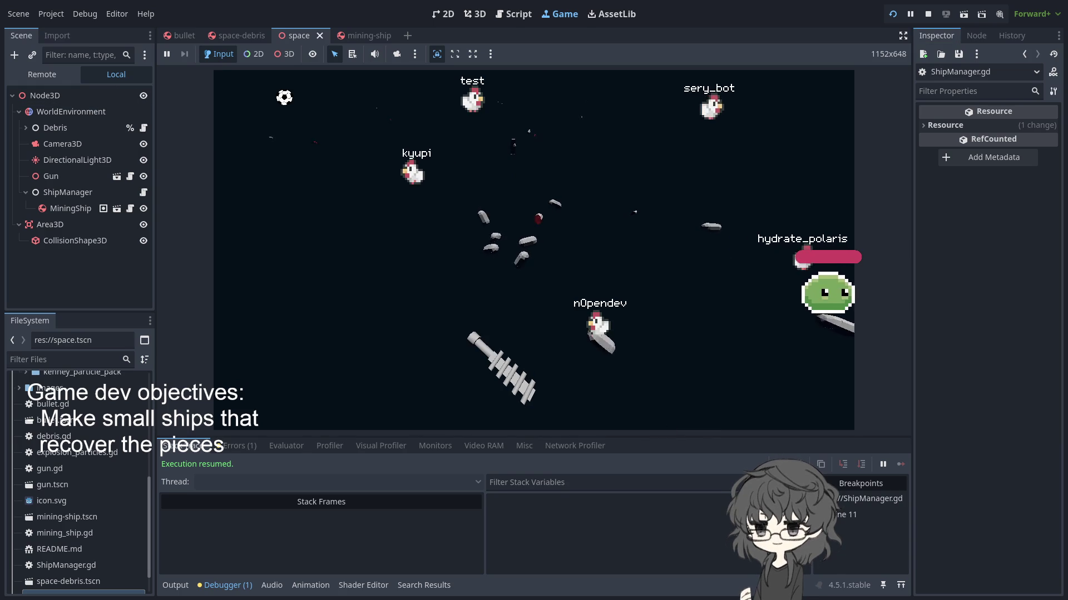
pyautogui.click(987, 37)
pyautogui.click(946, 36)
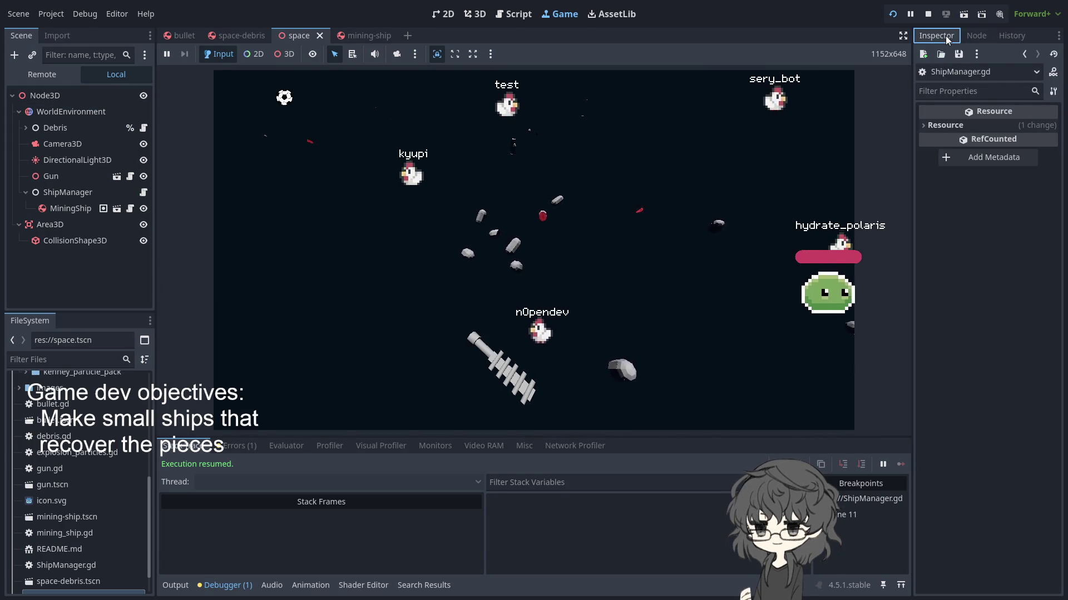
pyautogui.click(931, 14)
pyautogui.click(975, 35)
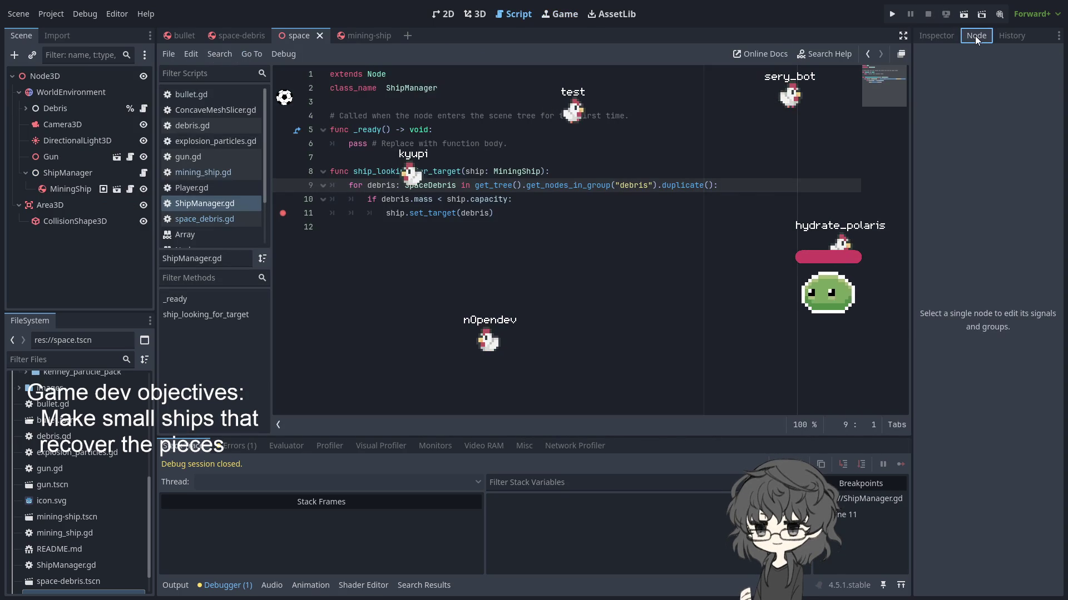
# - Check the root node's groups and capitalise the group name on line 9 to 'Debris'
pyautogui.click(64, 81)
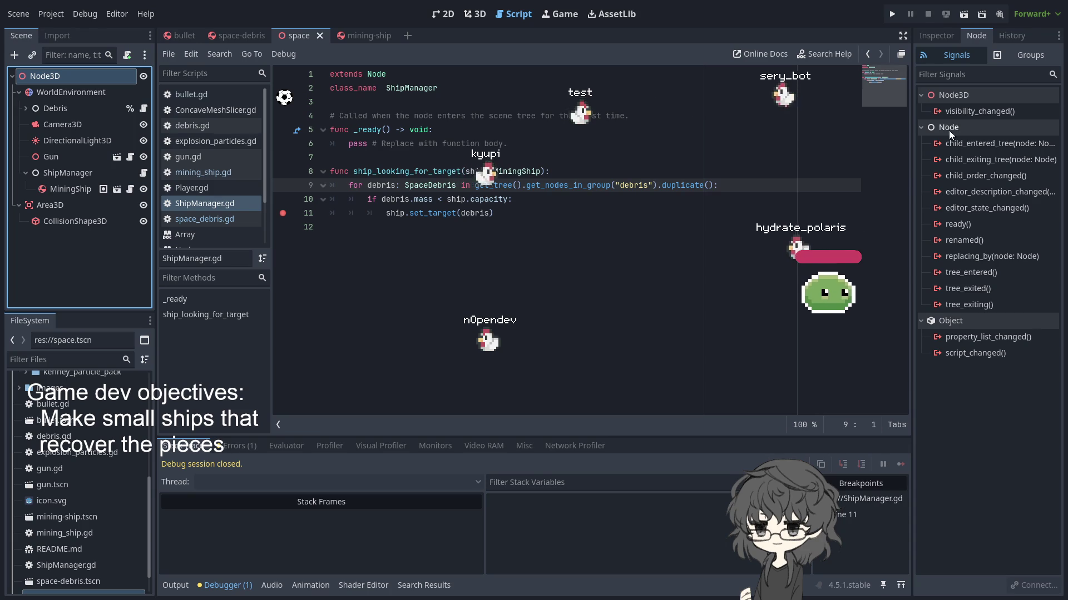
pyautogui.click(1012, 58)
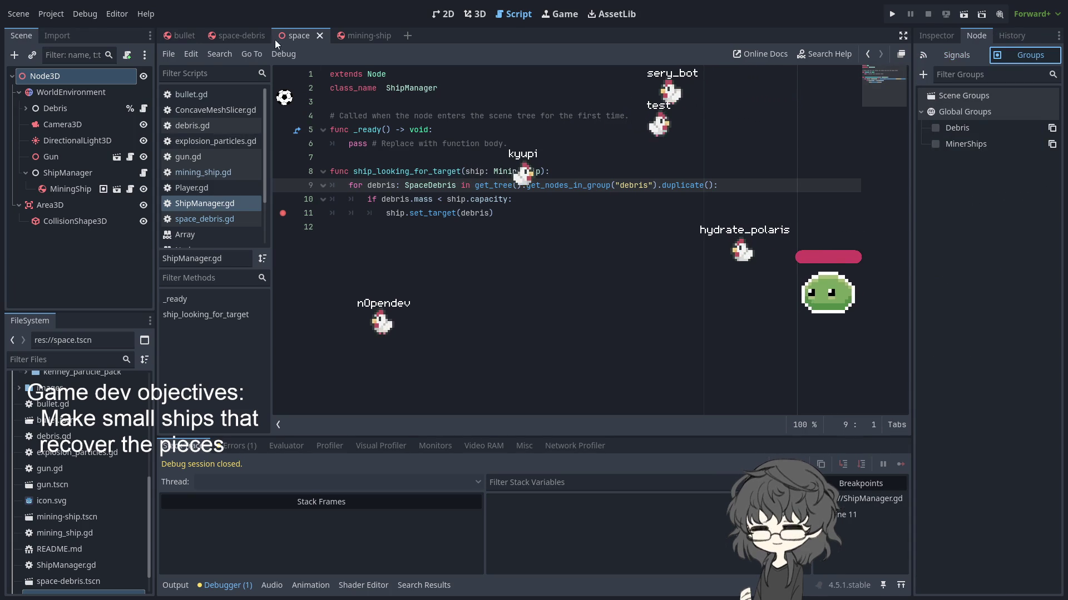
pyautogui.click(624, 185)
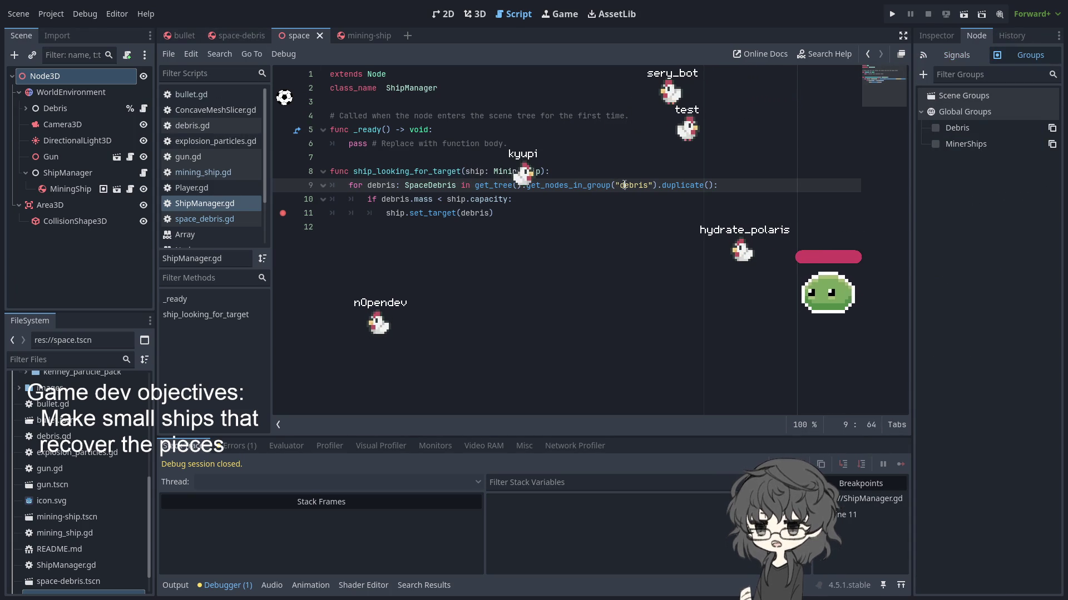
pyautogui.write('D')
# - Run the game, remove the line 11 breakpoint, and resume execution
pyautogui.click(888, 13)
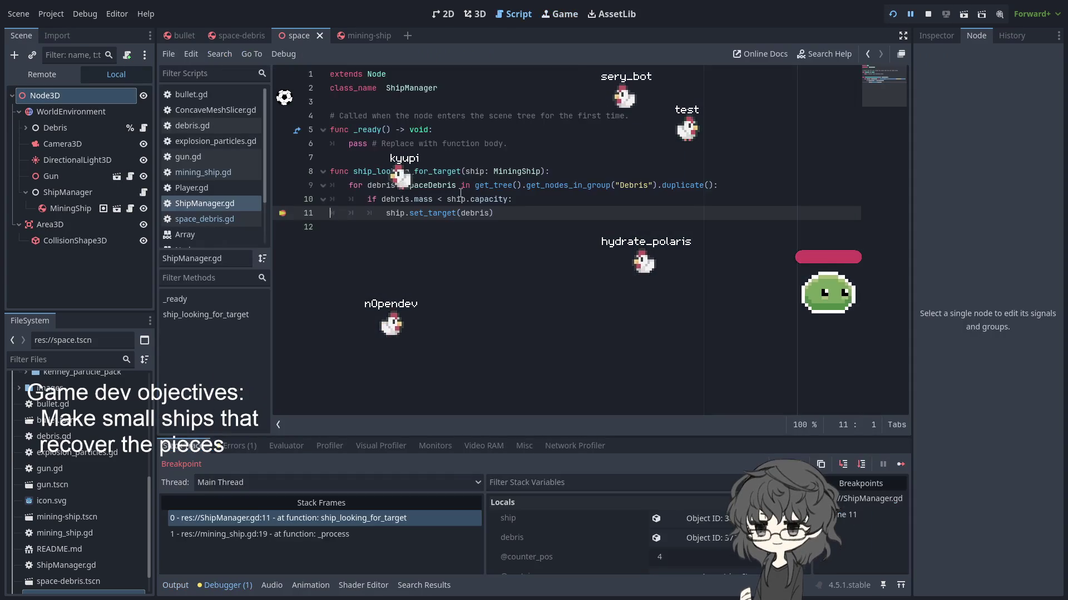
pyautogui.click(282, 213)
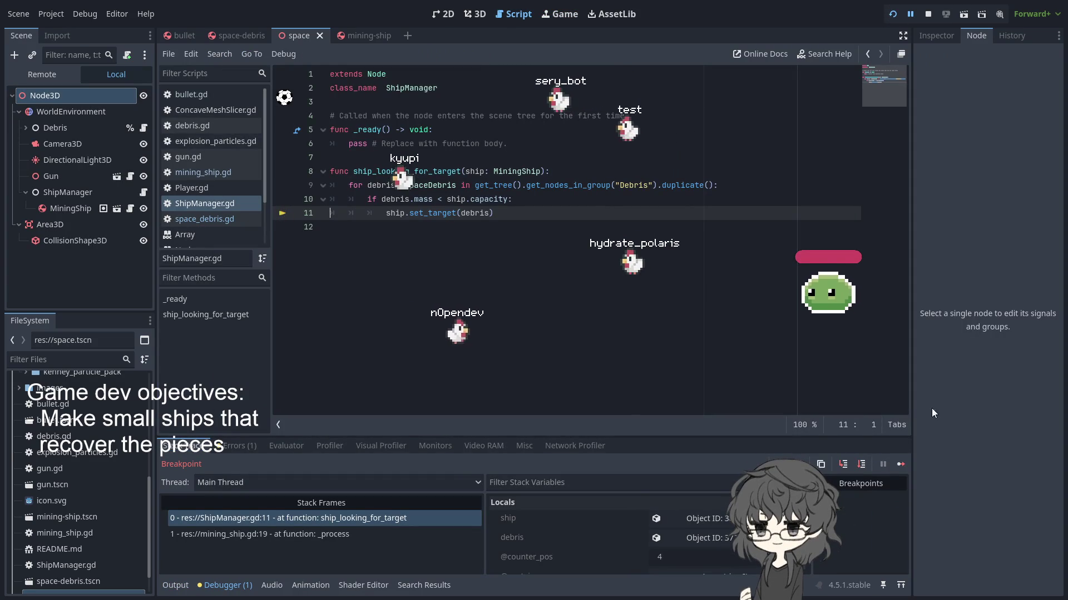
pyautogui.click(897, 464)
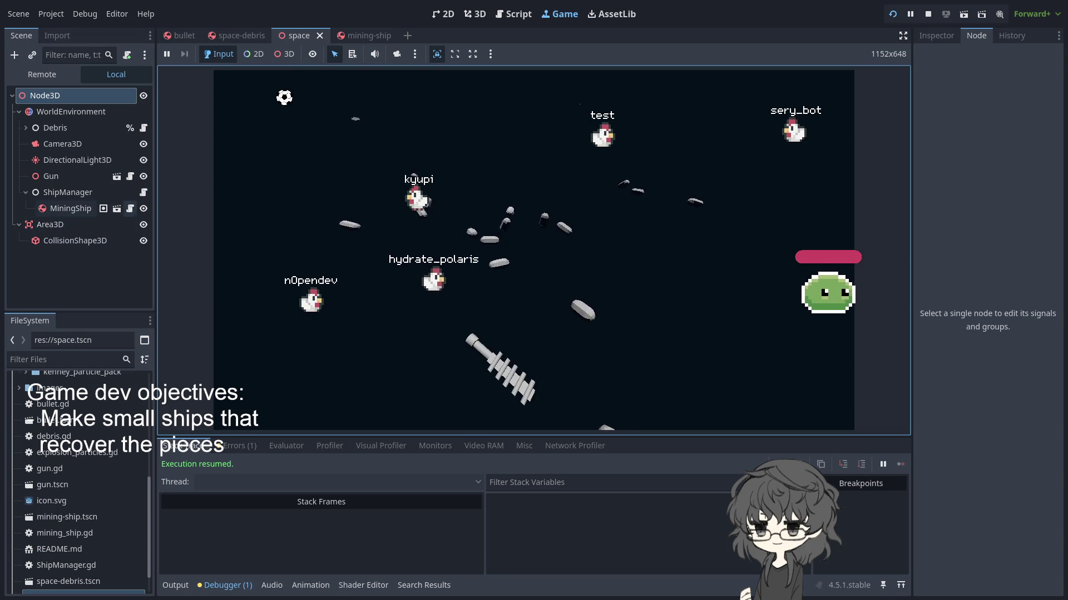
# - Stop the game and show the mining-ship scene in 3D with CSGCombiner3D selected
pyautogui.click(103, 208)
pyautogui.press('F8')
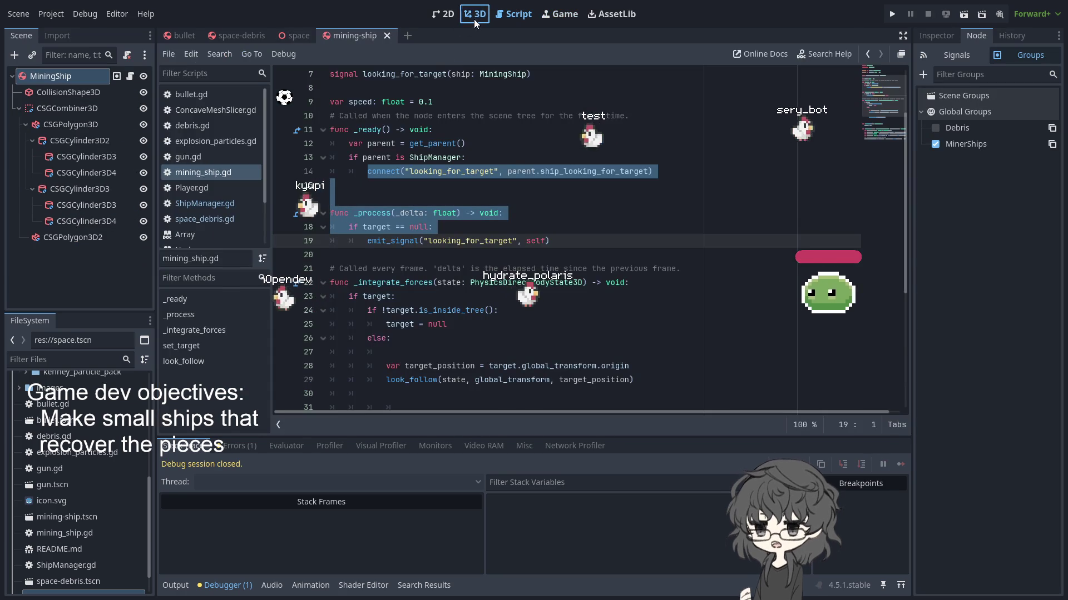
pyautogui.click(473, 17)
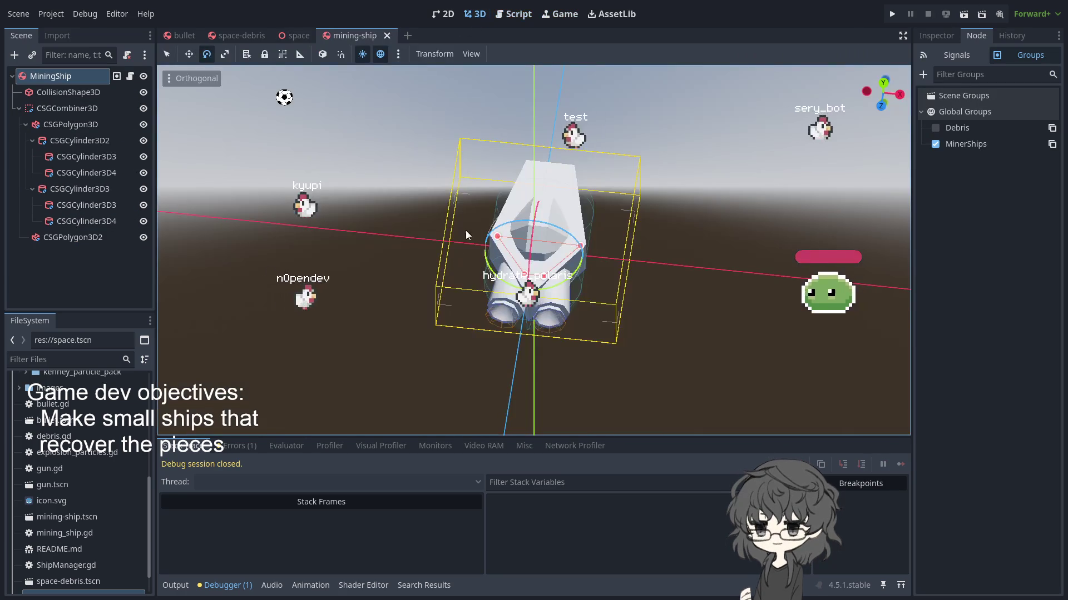
pyautogui.moveTo(734, 247)
pyautogui.mouseDown()
pyautogui.moveTo(617, 305)
pyautogui.moveTo(725, 334)
pyautogui.moveTo(611, 288)
pyautogui.moveTo(692, 321)
pyautogui.mouseUp()
pyautogui.scroll(3, 616, 306)
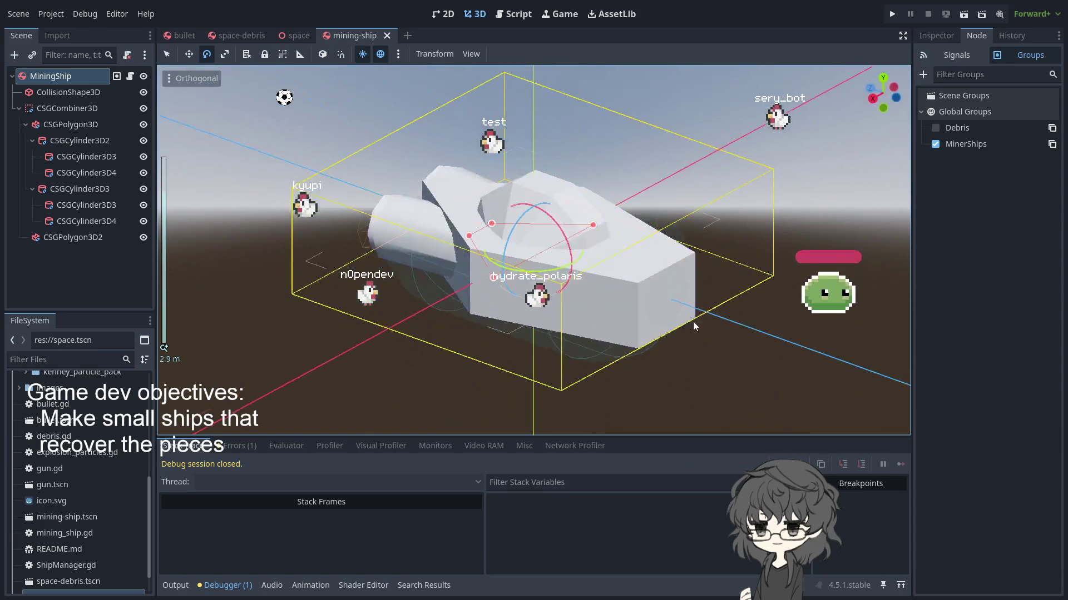
pyautogui.click(55, 110)
pyautogui.moveTo(345, 300)
pyautogui.mouseDown()
pyautogui.moveTo(392, 325)
pyautogui.moveTo(256, 209)
pyautogui.moveTo(599, 336)
pyautogui.mouseUp()
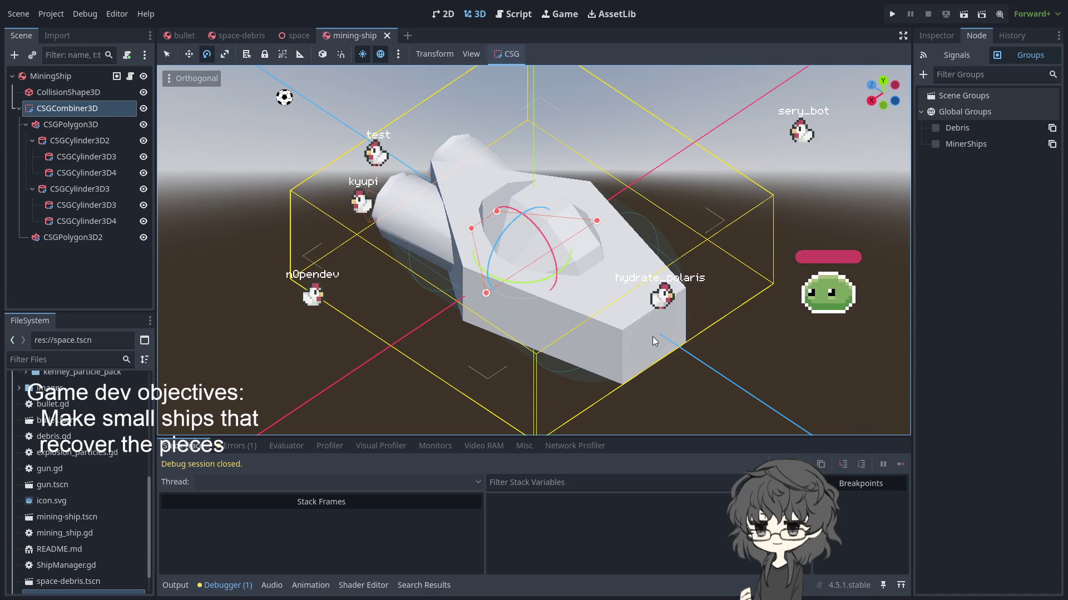
pyautogui.press('q')
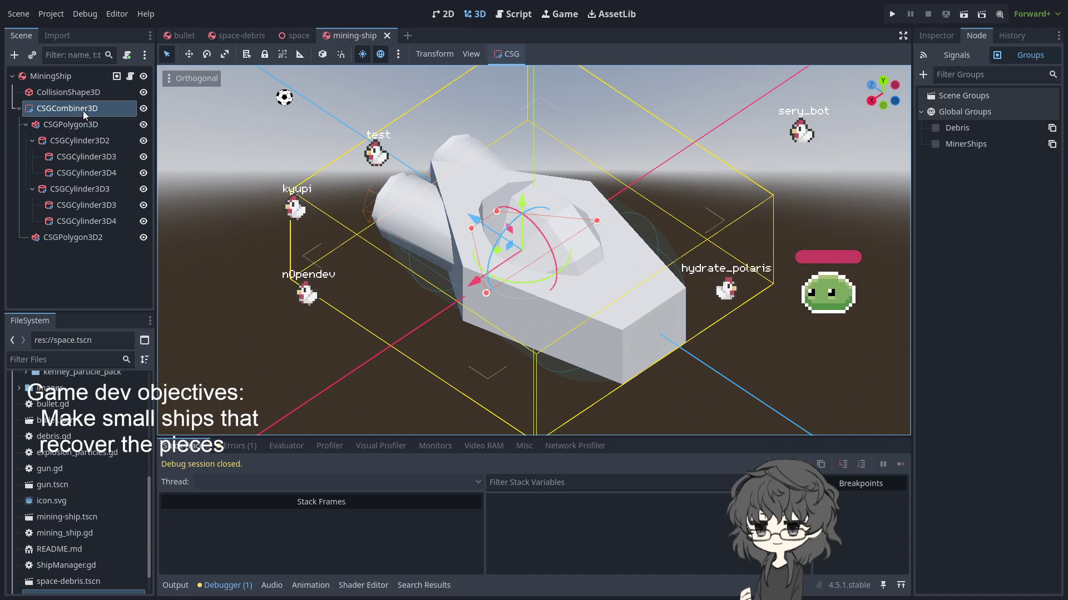
# - Add a torus as a child of the CSGPolygon3D hull node
pyautogui.click(78, 125)
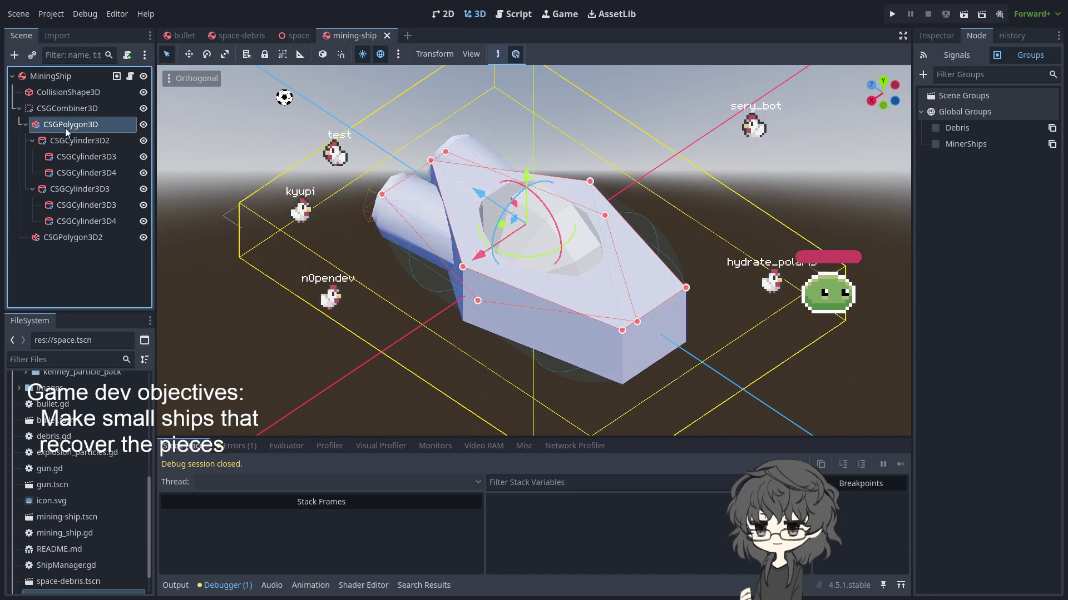
pyautogui.click(30, 141)
pyautogui.click(32, 141)
pyautogui.click(82, 158)
pyautogui.click(80, 142)
pyautogui.click(75, 128)
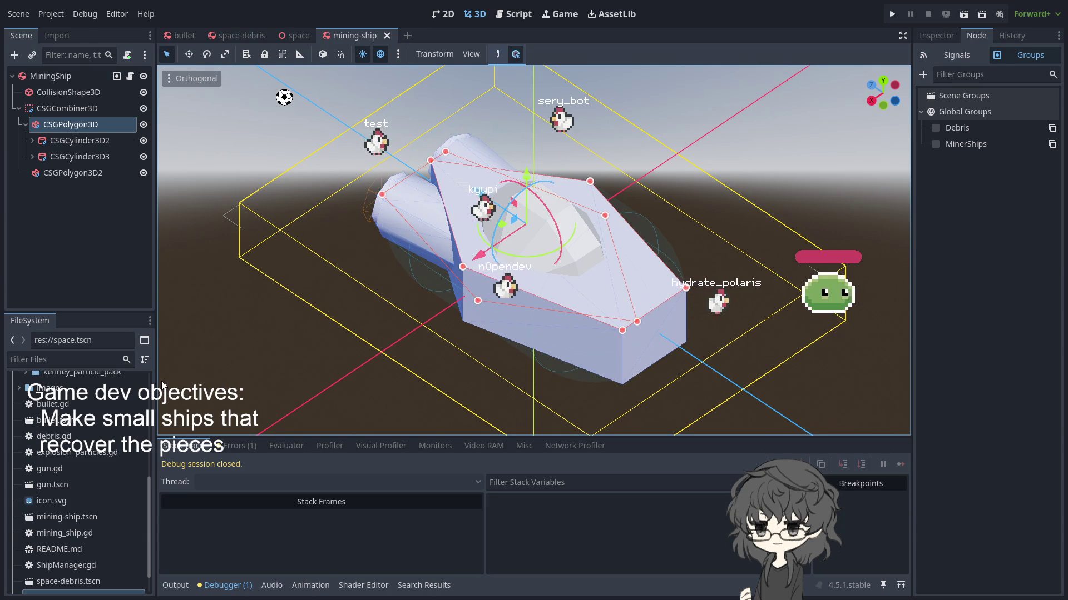
pyautogui.hotkey('ctrl', 'v')
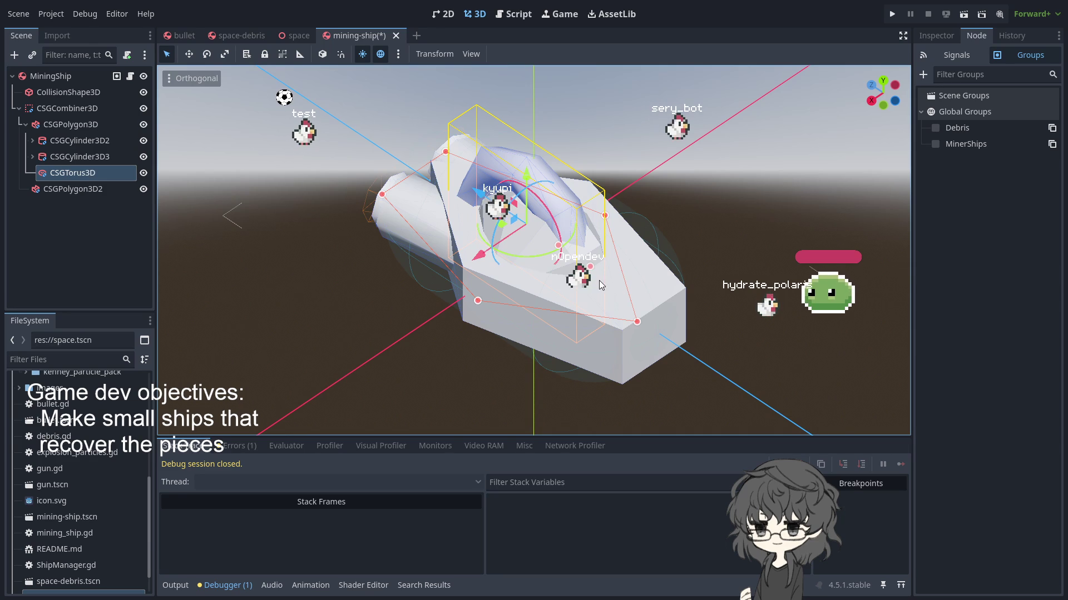
# - Move the torus along Z to the ship's far end, rotate it -75° upright, and lower it slightly
pyautogui.moveTo(478, 193)
pyautogui.mouseDown()
pyautogui.moveTo(681, 298)
pyautogui.moveTo(636, 281)
pyautogui.mouseUp()
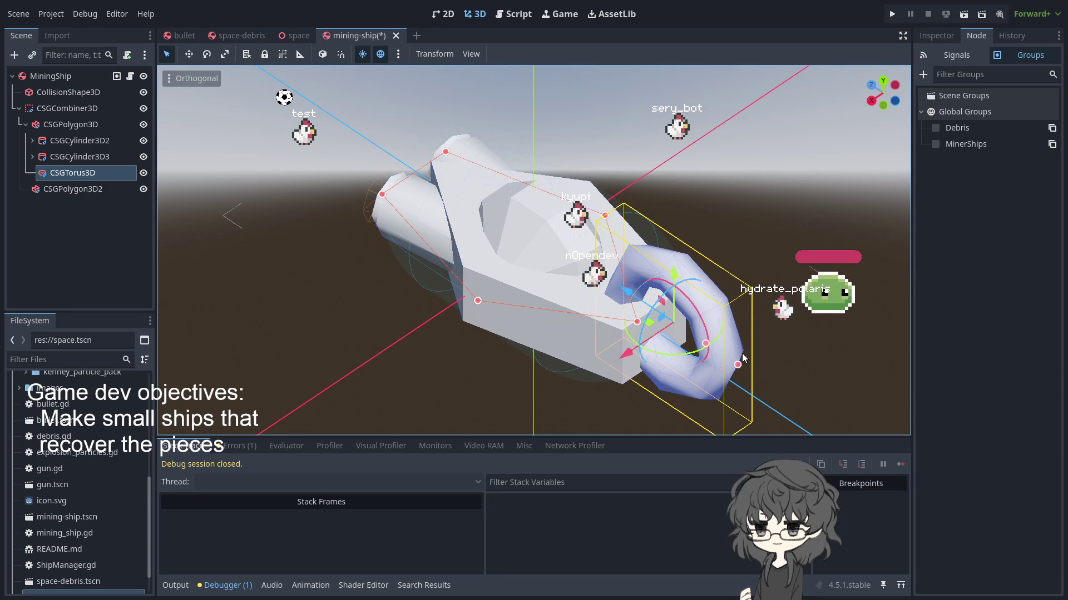
pyautogui.moveTo(720, 338); pyautogui.dragTo(640, 357)
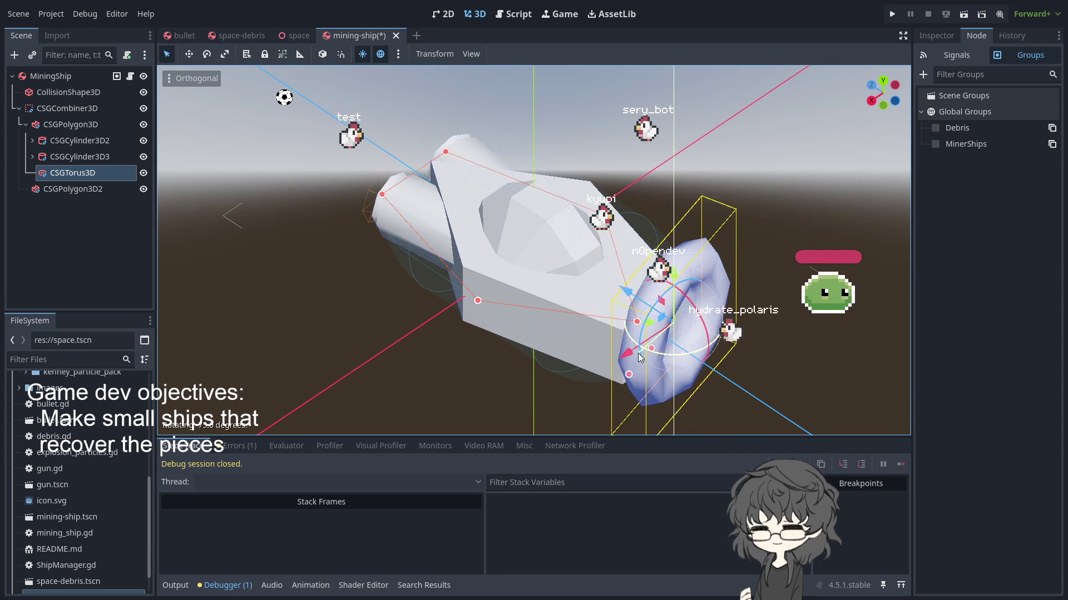
pyautogui.press('KP_1')
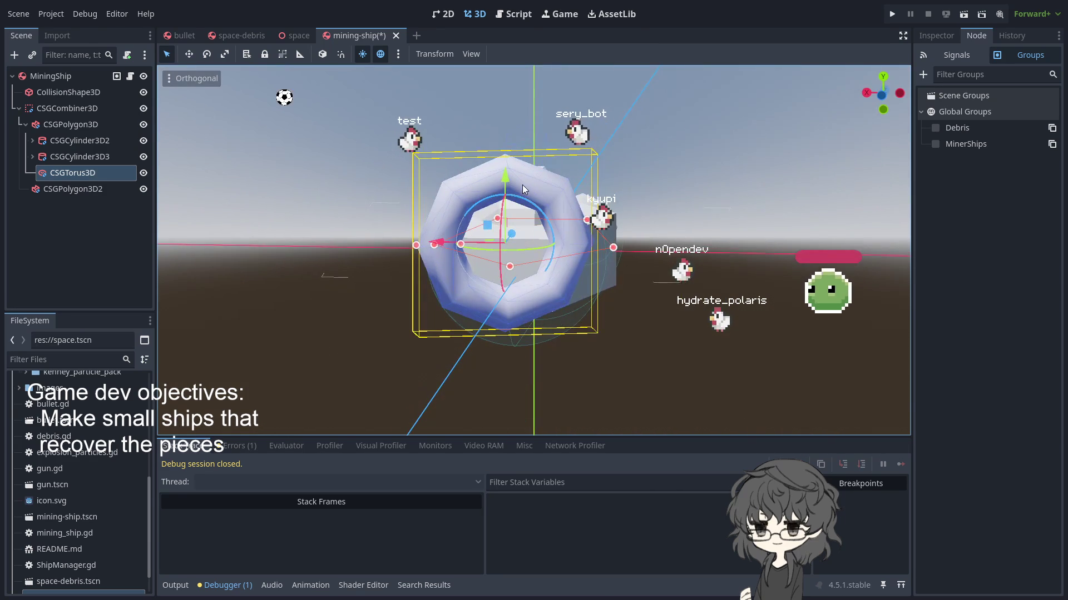
pyautogui.moveTo(506, 184)
pyautogui.mouseDown()
pyautogui.moveTo(509, 262)
pyautogui.moveTo(511, 218)
pyautogui.moveTo(506, 231)
pyautogui.mouseUp()
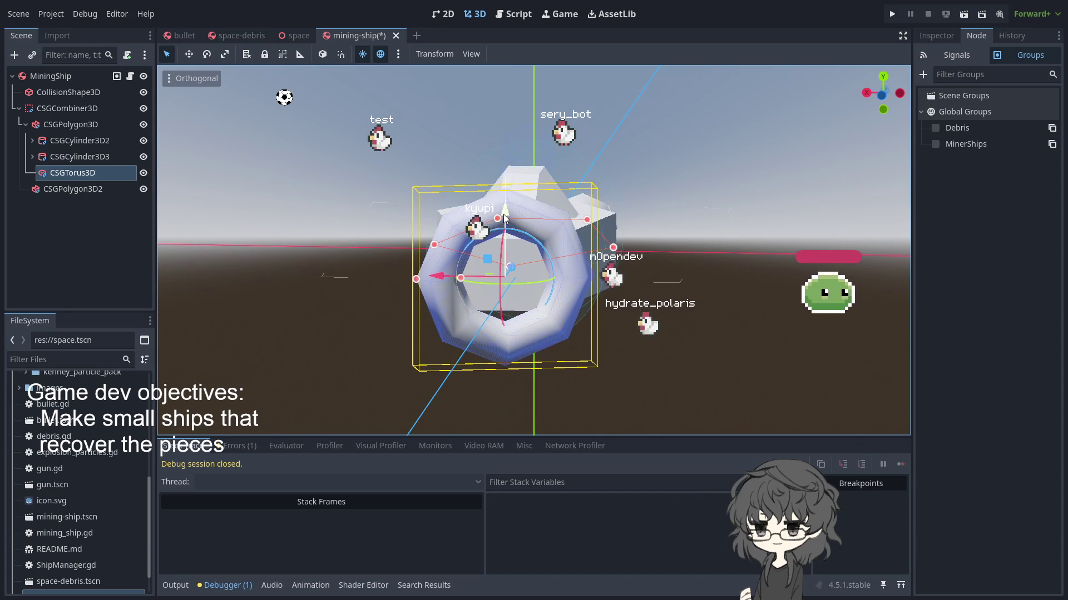
pyautogui.press('KP_4')
pyautogui.press('KP_4')
pyautogui.press('KP_4')
pyautogui.moveTo(554, 257)
pyautogui.mouseDown()
pyautogui.moveTo(697, 254)
pyautogui.moveTo(673, 302)
pyautogui.moveTo(496, 369)
pyautogui.moveTo(412, 378)
pyautogui.moveTo(344, 317)
pyautogui.moveTo(350, 288)
pyautogui.moveTo(489, 232)
pyautogui.moveTo(595, 149)
pyautogui.moveTo(794, 346)
pyautogui.moveTo(844, 351)
pyautogui.mouseUp()
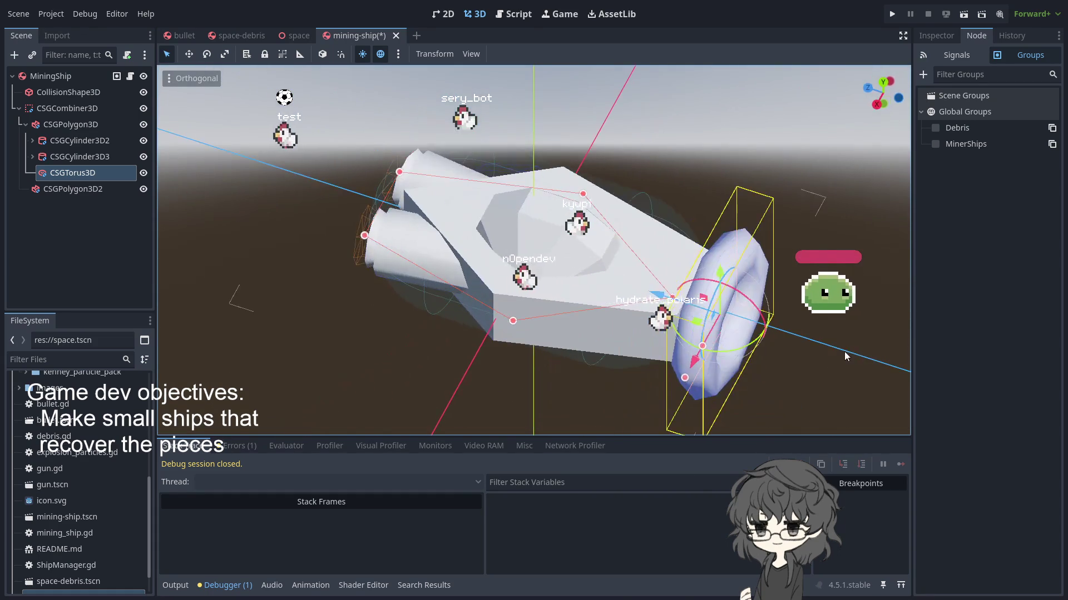
# - Shrink the torus Outer Radius from 1.0 to 0.32 m
pyautogui.click(936, 35)
pyautogui.moveTo(880, 232)
pyautogui.mouseDown()
pyautogui.moveTo(626, 218)
pyautogui.moveTo(565, 271)
pyautogui.moveTo(409, 217)
pyautogui.moveTo(523, 194)
pyautogui.moveTo(399, 217)
pyautogui.moveTo(422, 222)
pyautogui.mouseUp()
pyautogui.moveTo(1022, 151); pyautogui.dragTo(1019, 155)
pyautogui.press('Escape')
pyautogui.click(867, 90)
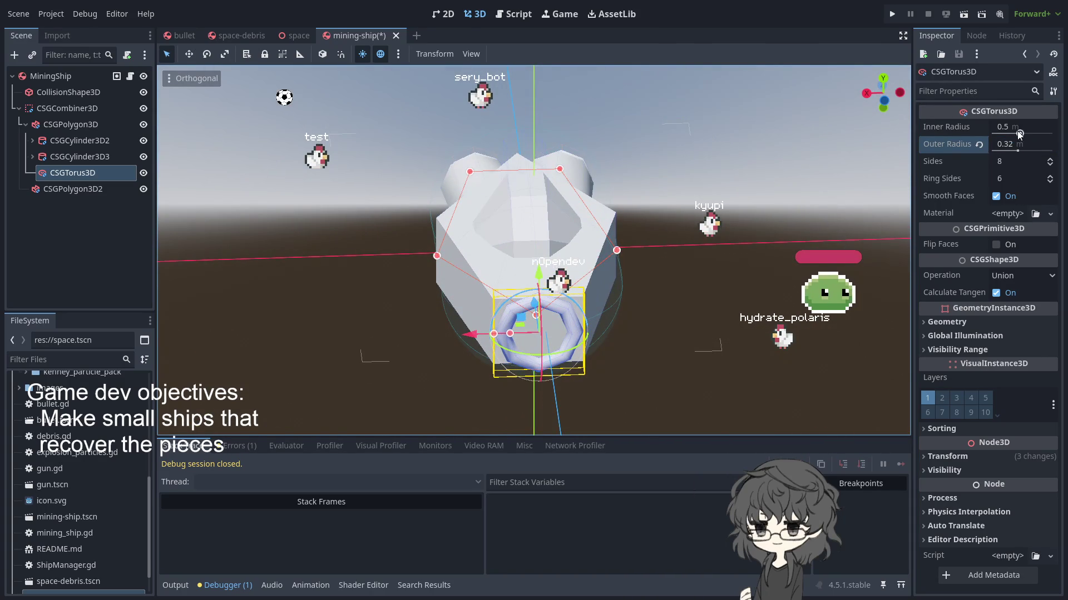
pyautogui.moveTo(1018, 132); pyautogui.dragTo(1014, 134)
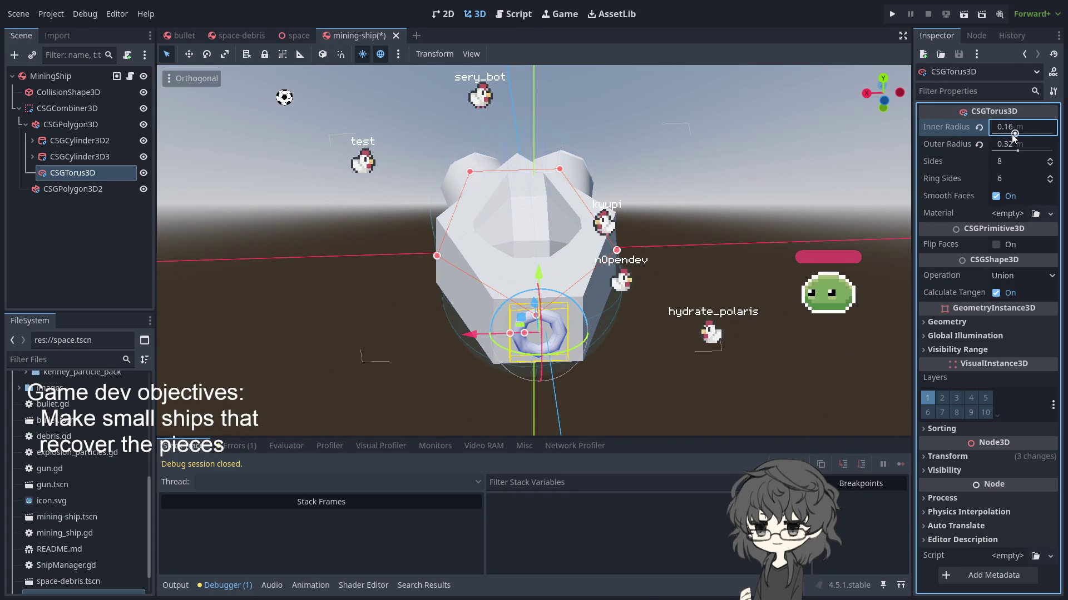
pyautogui.scroll(3, 763, 240)
pyautogui.moveTo(763, 240)
pyautogui.mouseDown()
pyautogui.moveTo(771, 316)
pyautogui.moveTo(839, 342)
pyautogui.moveTo(740, 292)
pyautogui.moveTo(583, 259)
pyautogui.moveTo(546, 337)
pyautogui.moveTo(695, 356)
pyautogui.moveTo(842, 356)
pyautogui.moveTo(842, 372)
pyautogui.moveTo(386, 189)
pyautogui.mouseUp()
pyautogui.click(839, 343)
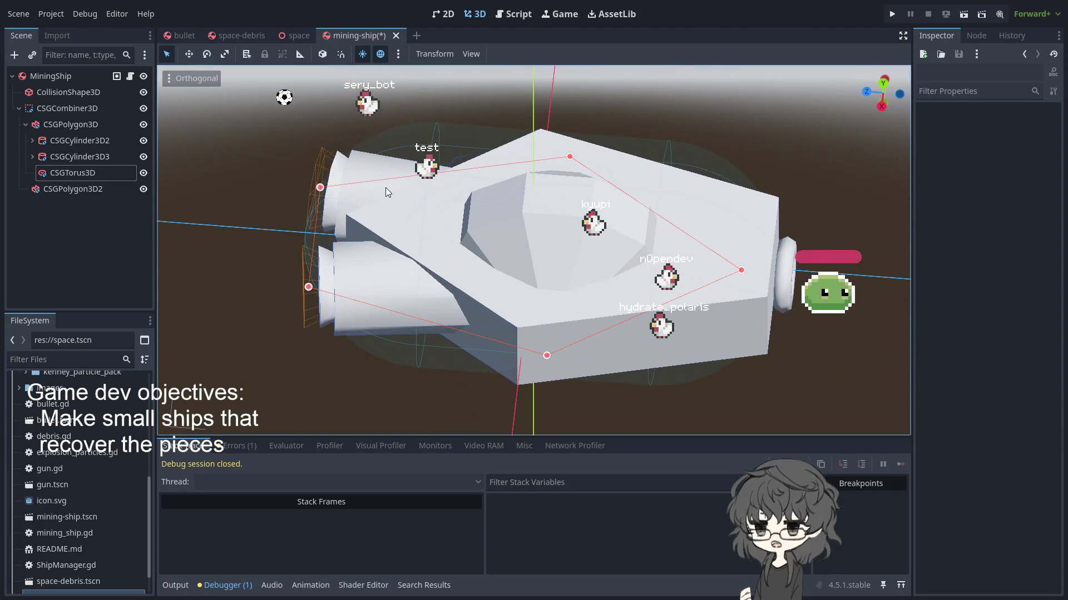
pyautogui.click(89, 187)
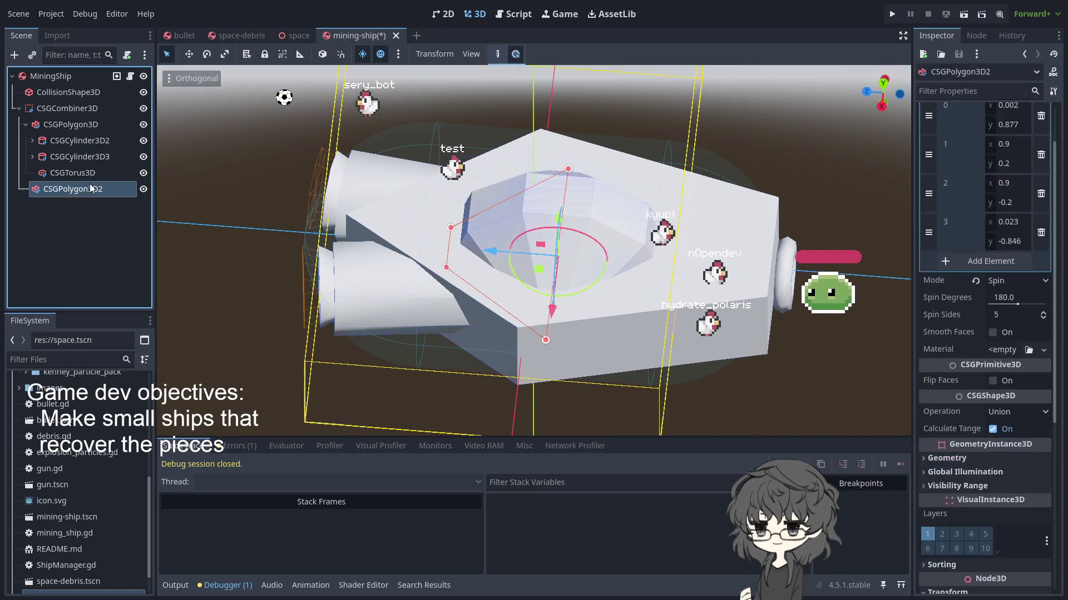
pyautogui.click(59, 175)
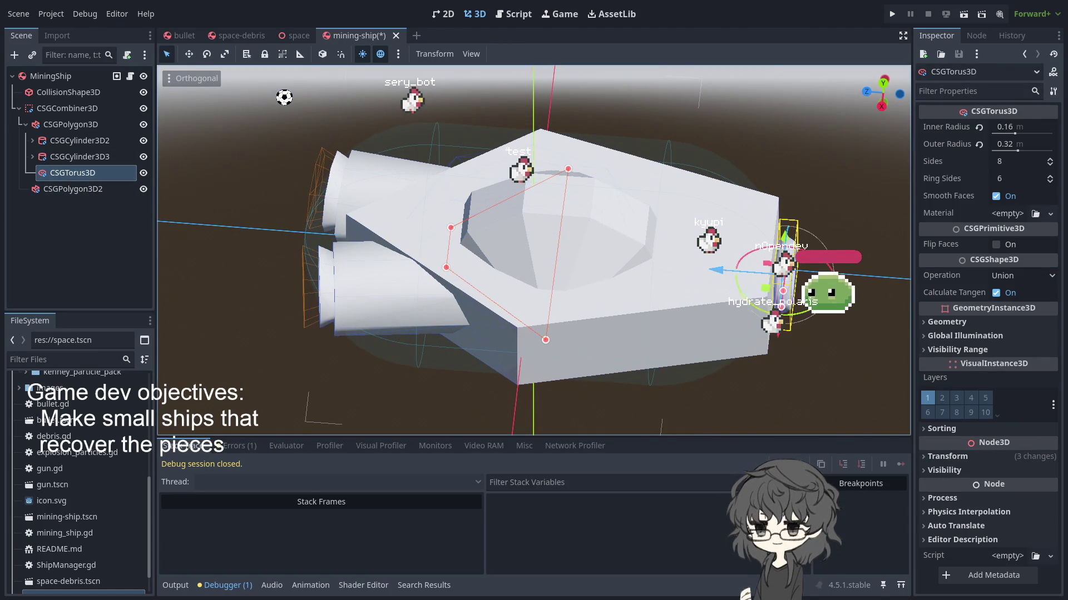
pyautogui.moveTo(713, 270); pyautogui.dragTo(713, 271)
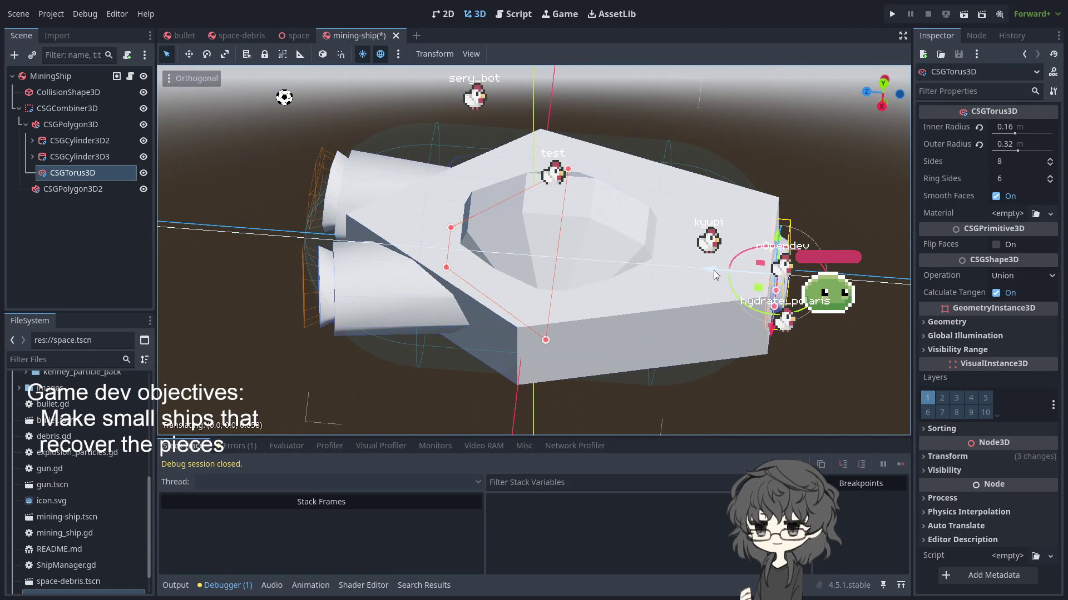
pyautogui.click(862, 353)
pyautogui.moveTo(862, 353)
pyautogui.mouseDown()
pyautogui.moveTo(663, 258)
pyautogui.moveTo(601, 212)
pyautogui.moveTo(487, 325)
pyautogui.moveTo(455, 378)
pyautogui.moveTo(504, 415)
pyautogui.moveTo(489, 422)
pyautogui.mouseUp()
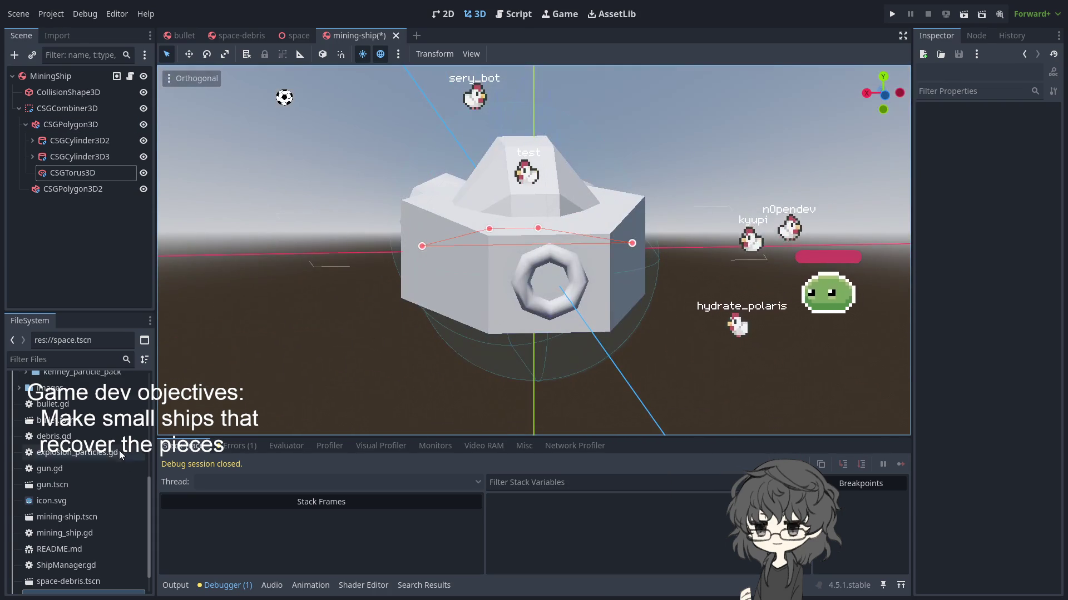
pyautogui.click(18, 108)
pyautogui.click(80, 92)
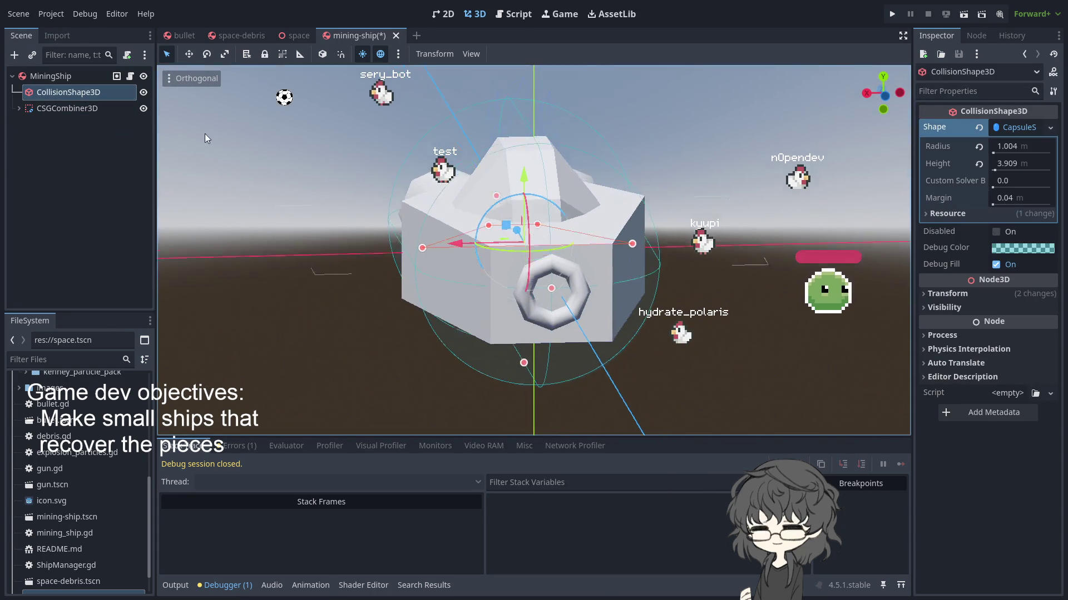
pyautogui.moveTo(199, 119); pyautogui.dragTo(162, 100)
pyautogui.click(50, 76)
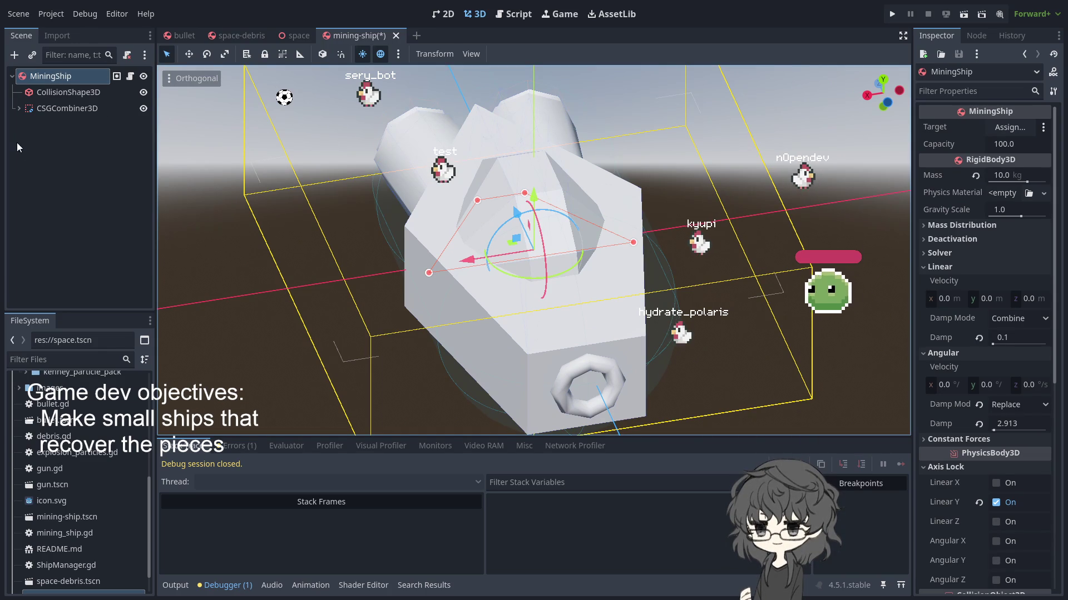
pyautogui.click(19, 109)
pyautogui.click(78, 174)
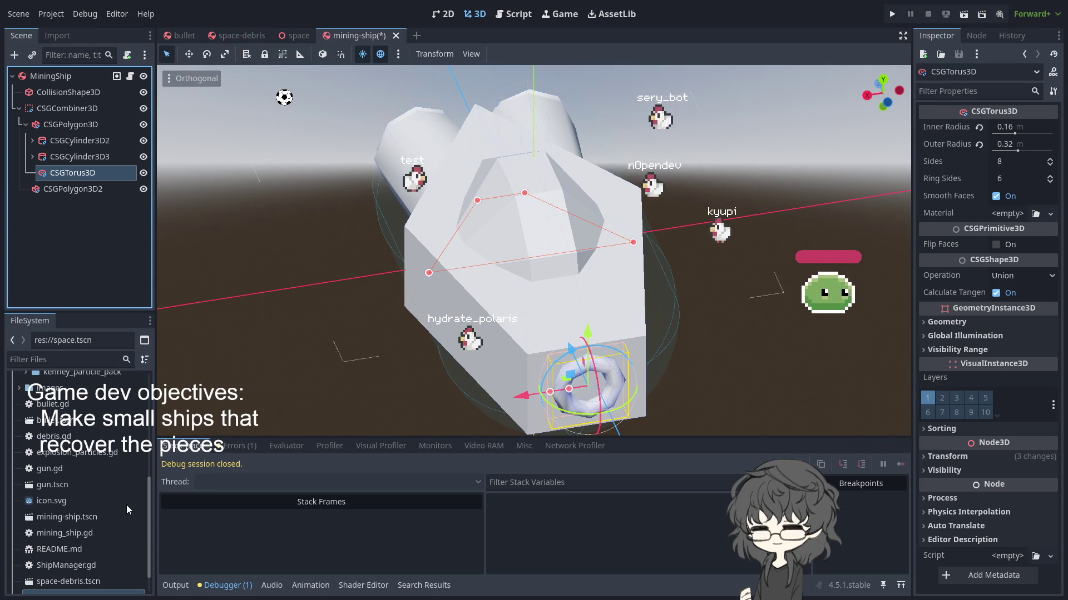
pyautogui.hotkey('ctrl', 'v')
# - Rotate the spotlight 90°, adjust its range, and narrow its cone to about 18°
pyautogui.moveTo(345, 428); pyautogui.dragTo(498, 365)
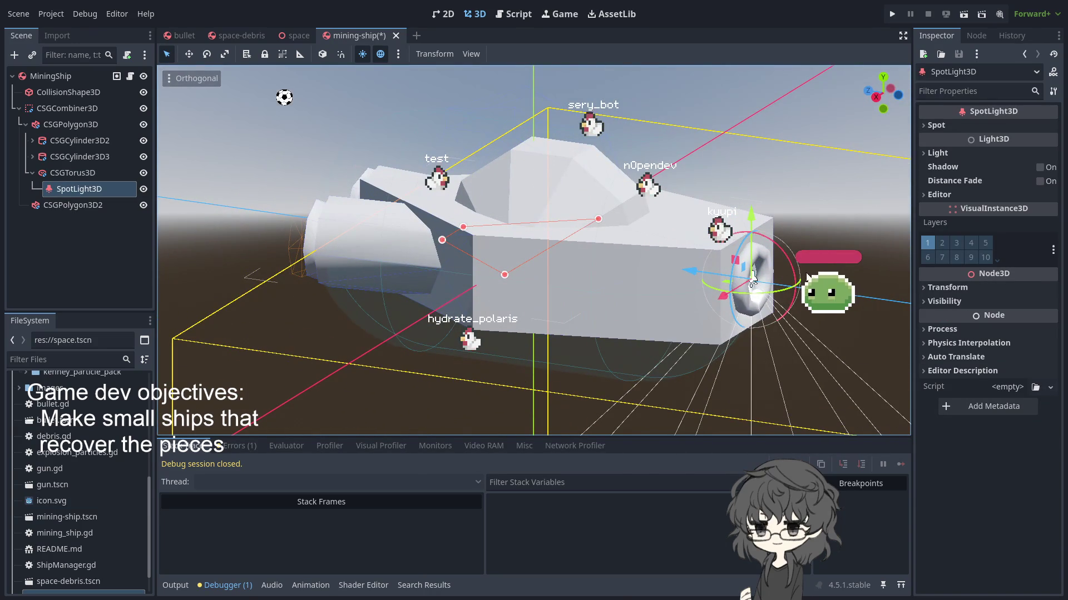
pyautogui.moveTo(794, 276)
pyautogui.mouseDown()
pyautogui.moveTo(739, 222)
pyautogui.moveTo(767, 255)
pyautogui.moveTo(394, 321)
pyautogui.moveTo(473, 335)
pyautogui.moveTo(396, 310)
pyautogui.mouseUp()
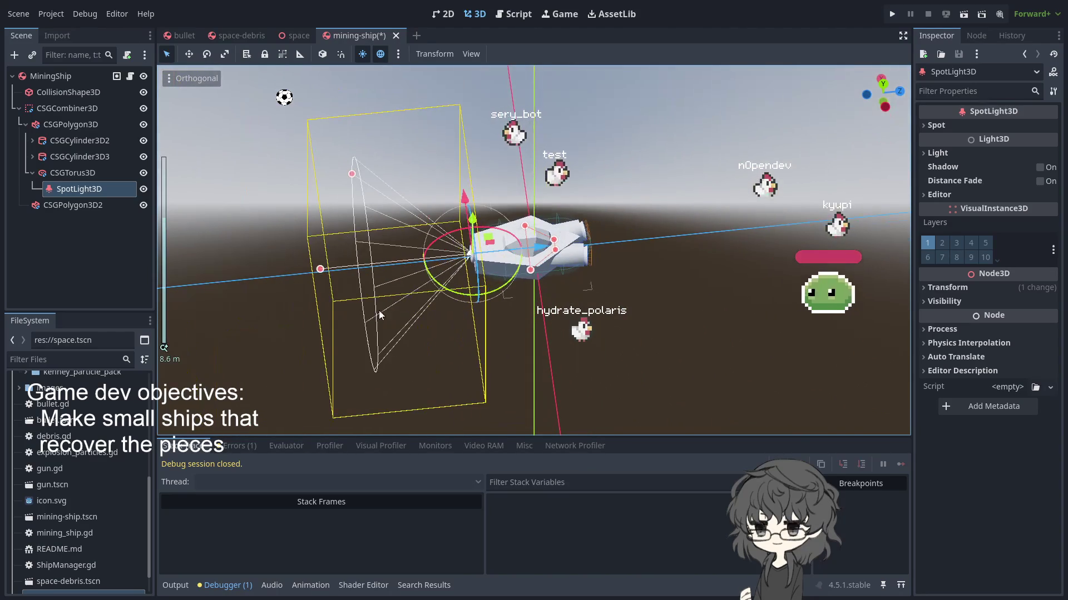
pyautogui.moveTo(322, 271)
pyautogui.mouseDown()
pyautogui.moveTo(267, 275)
pyautogui.moveTo(320, 278)
pyautogui.mouseUp()
pyautogui.scroll(3, 432, 300)
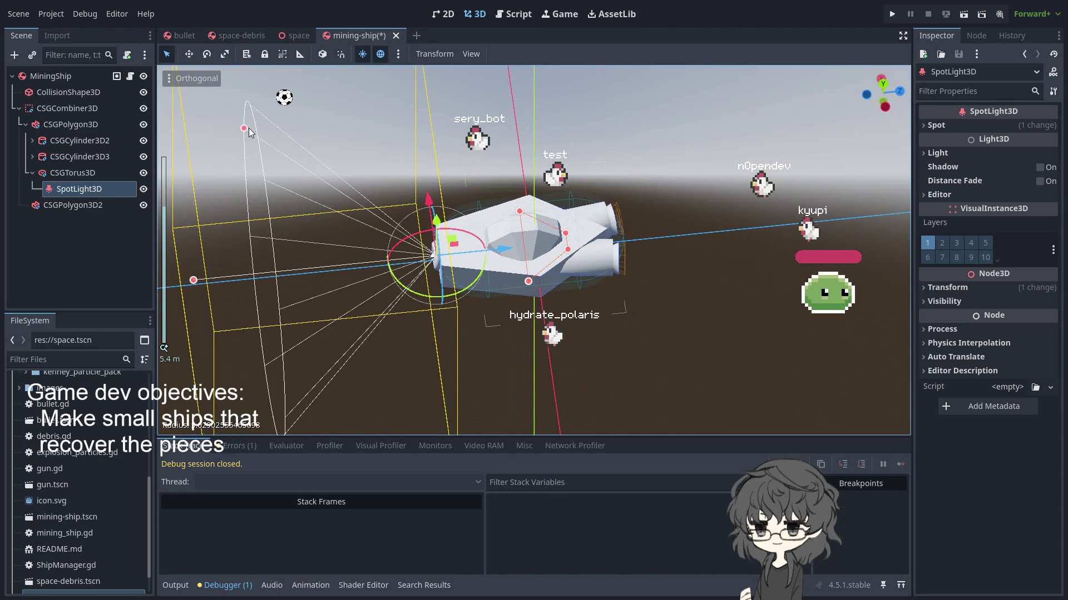
pyautogui.moveTo(244, 131); pyautogui.dragTo(272, 233)
# - Deselect the spotlight and run the game with F5
pyautogui.moveTo(409, 347)
pyautogui.mouseDown()
pyautogui.moveTo(555, 228)
pyautogui.moveTo(682, 245)
pyautogui.moveTo(767, 334)
pyautogui.mouseUp()
pyautogui.click(767, 333)
pyautogui.press('F5')
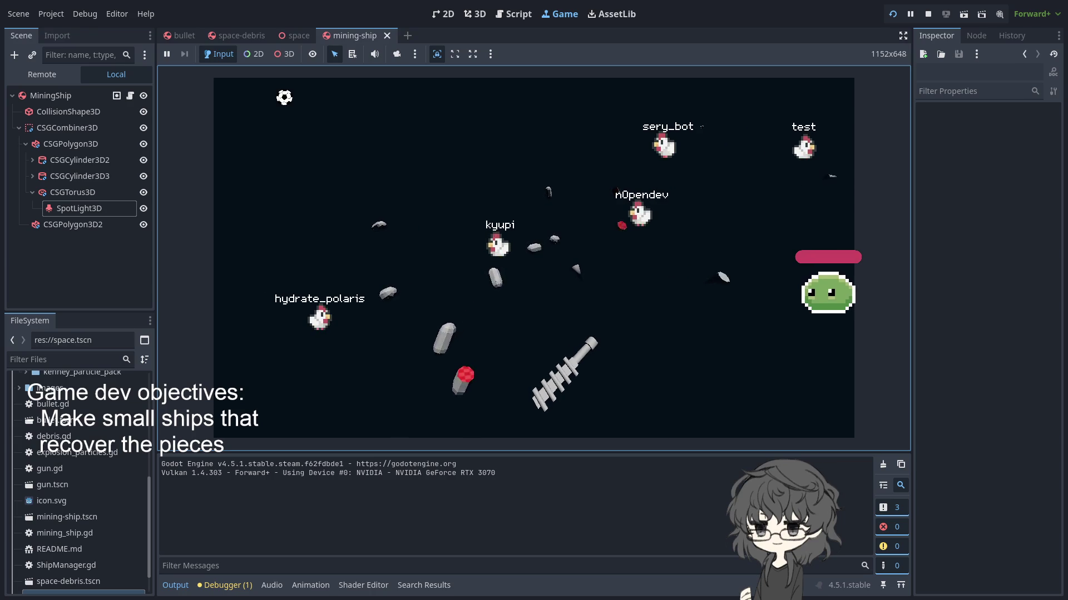
# - Restart the game with F5 to watch the ships, then switch to mining_ship.gd
pyautogui.press('F5')
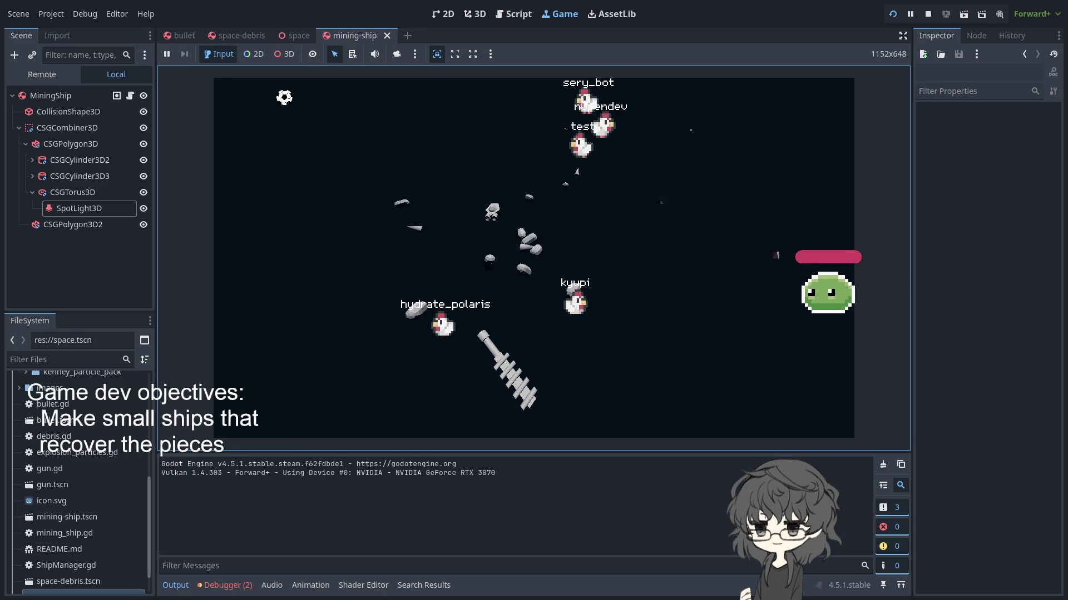
pyautogui.hotkey('ctrl', 'F3')
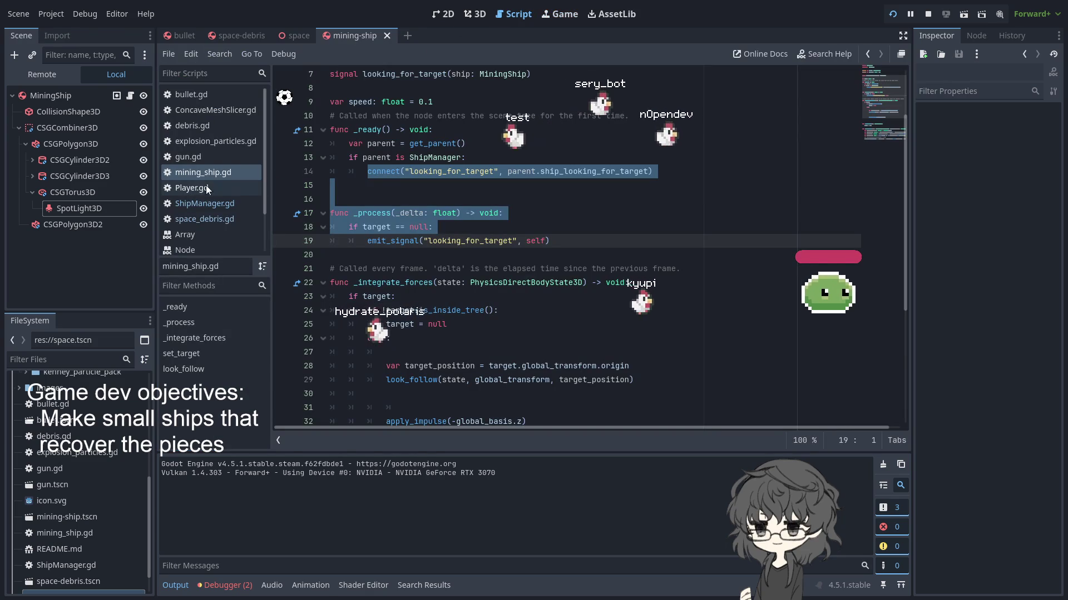
# - Turn off Can Sleep in the MiningShip Deactivation settings and rerun the game
pyautogui.scroll(-2, 330, 266)
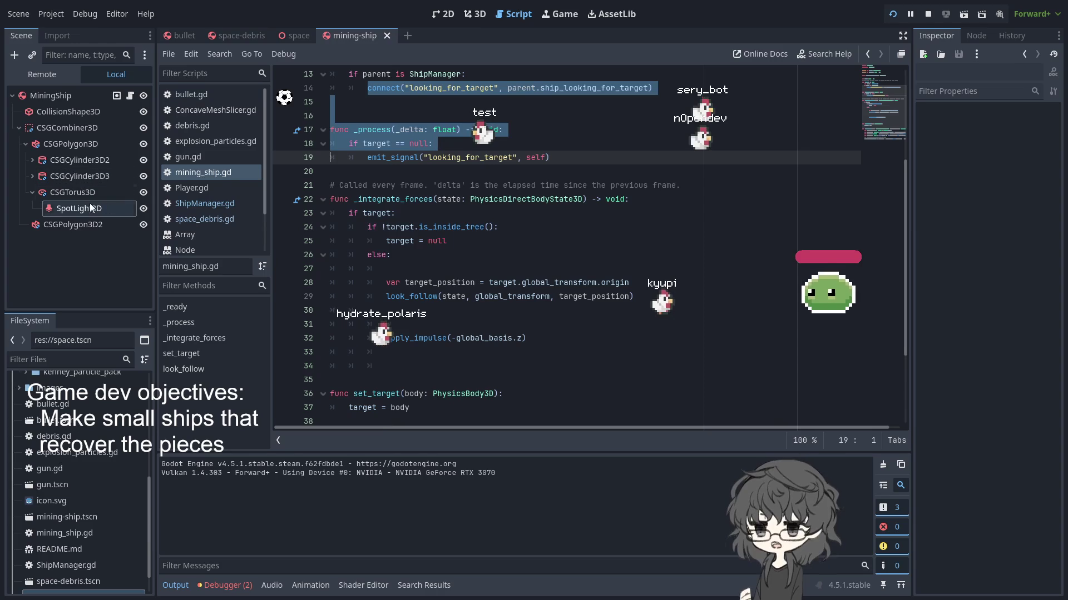
pyautogui.click(130, 96)
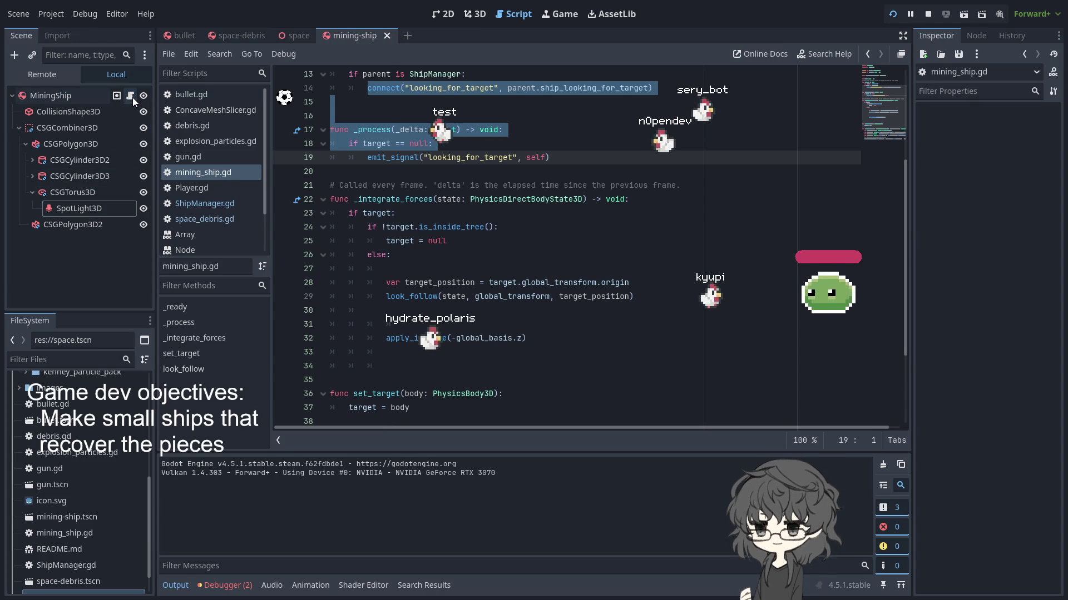
pyautogui.click(89, 95)
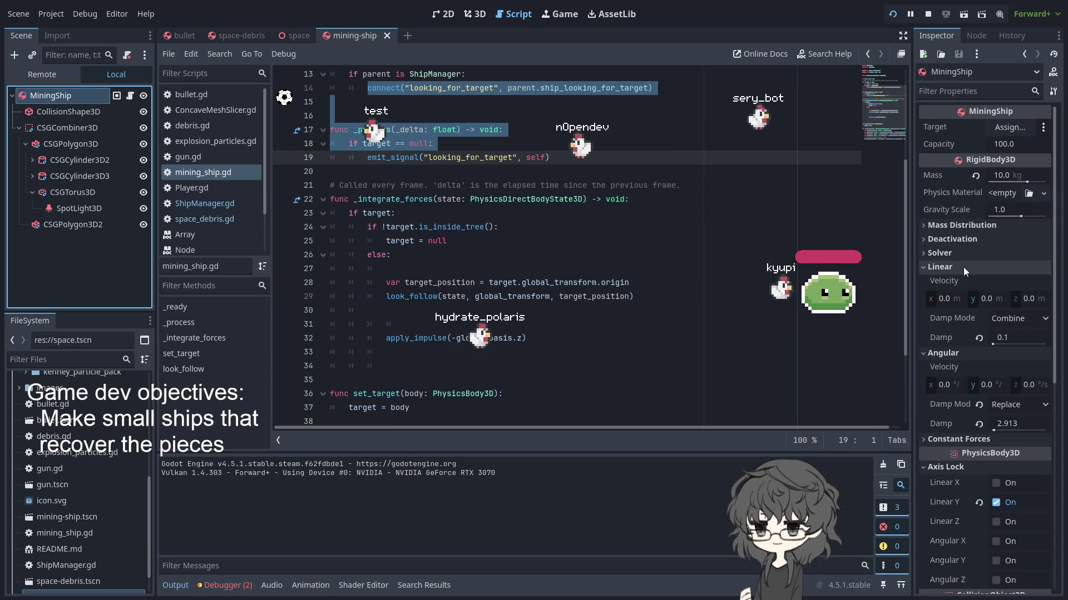
pyautogui.click(970, 242)
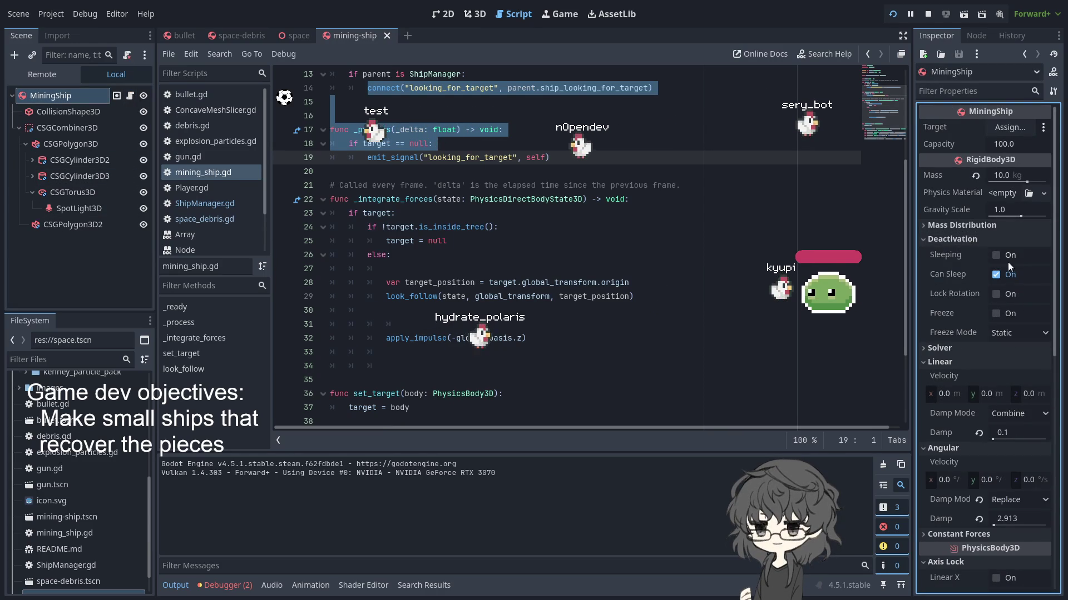
pyautogui.click(892, 14)
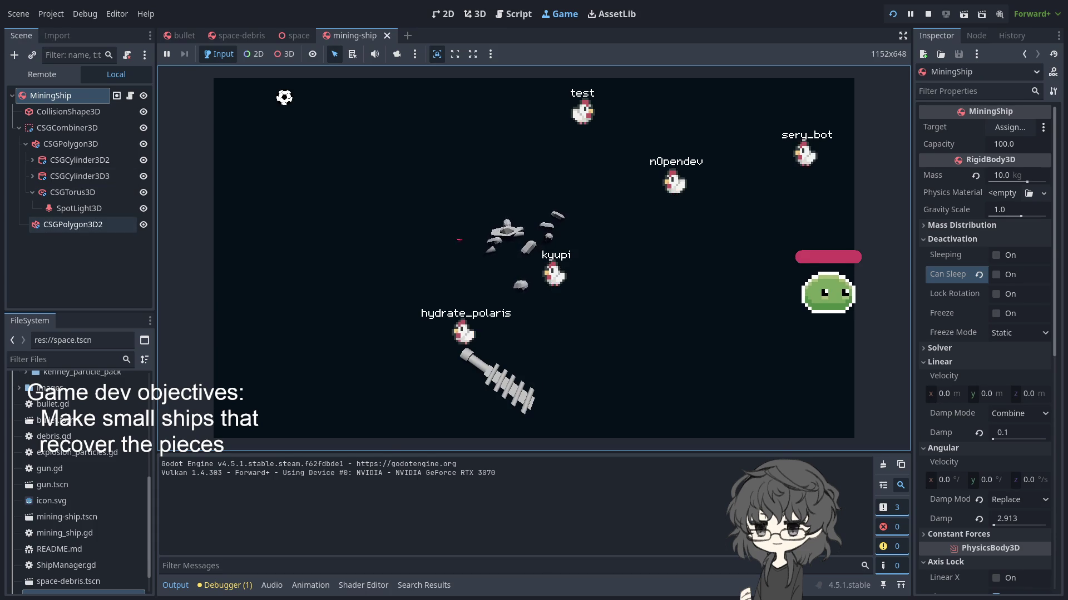
pyautogui.click(79, 208)
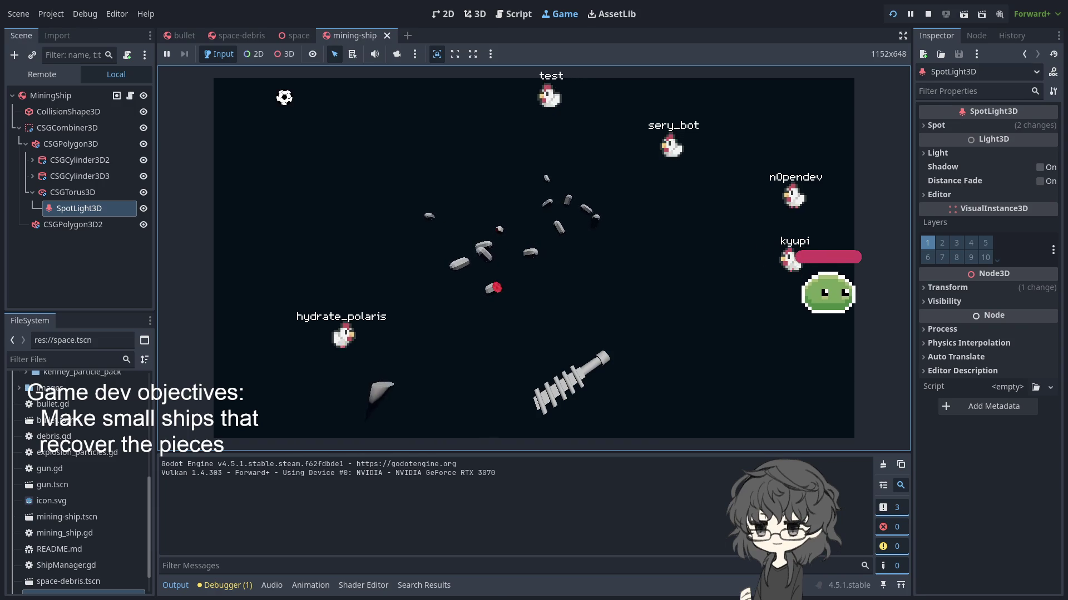
# - Enable Shadow on the SpotLight3D and restart the game to check it
pyautogui.click(1040, 167)
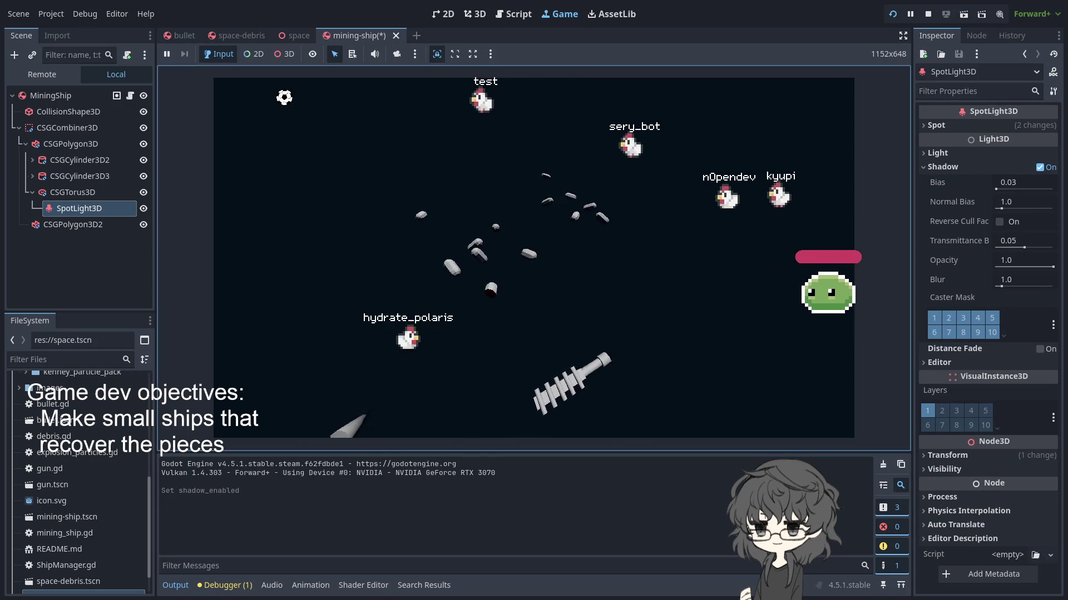
pyautogui.click(956, 153)
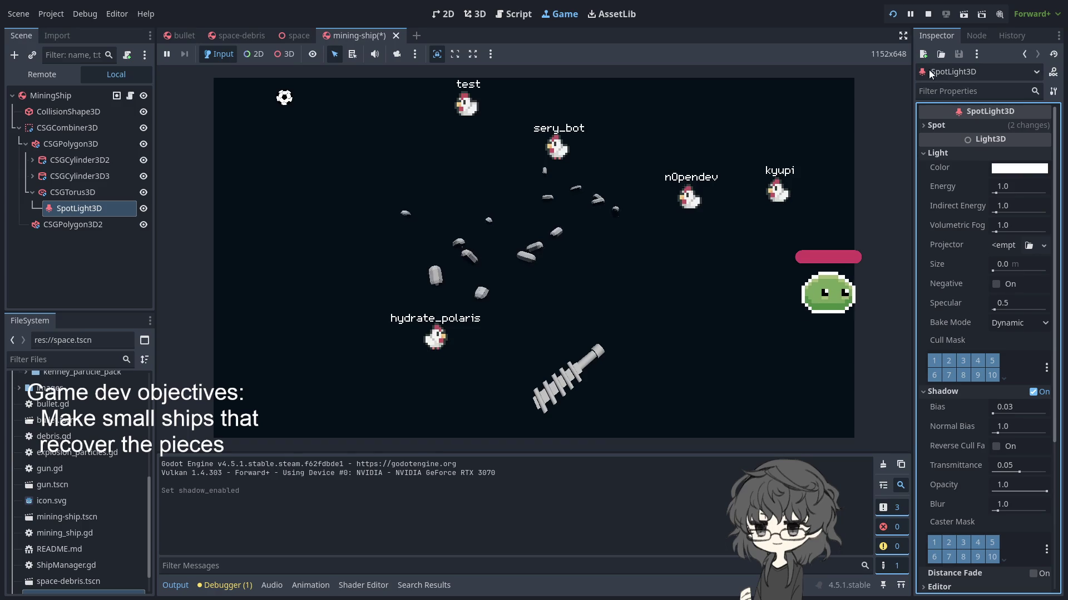
pyautogui.click(893, 14)
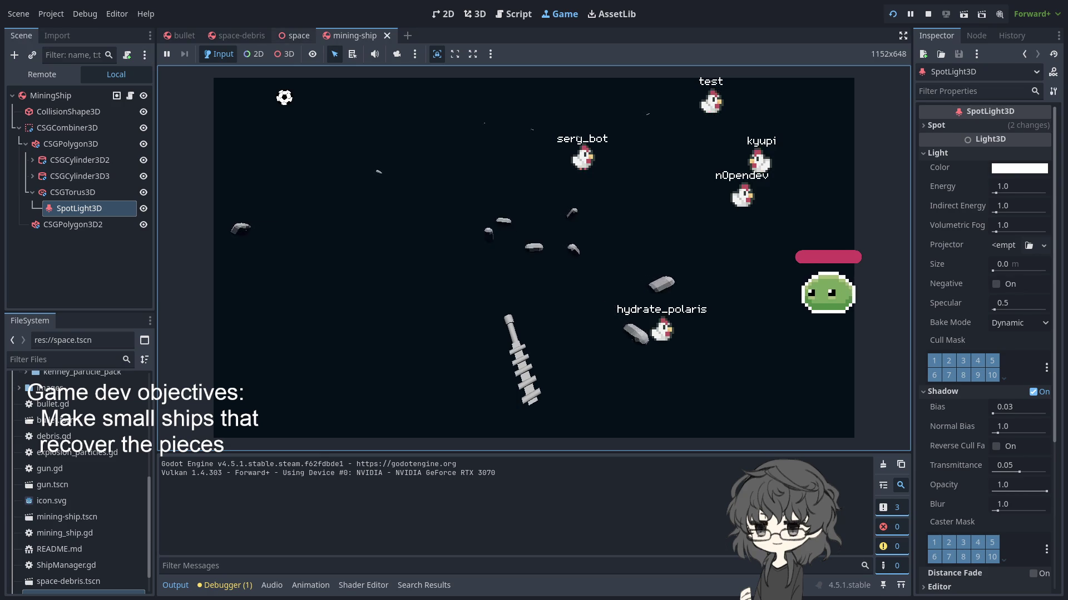
# - Go back to the mining-ship scene and open mining_ship.gd
pyautogui.click(299, 35)
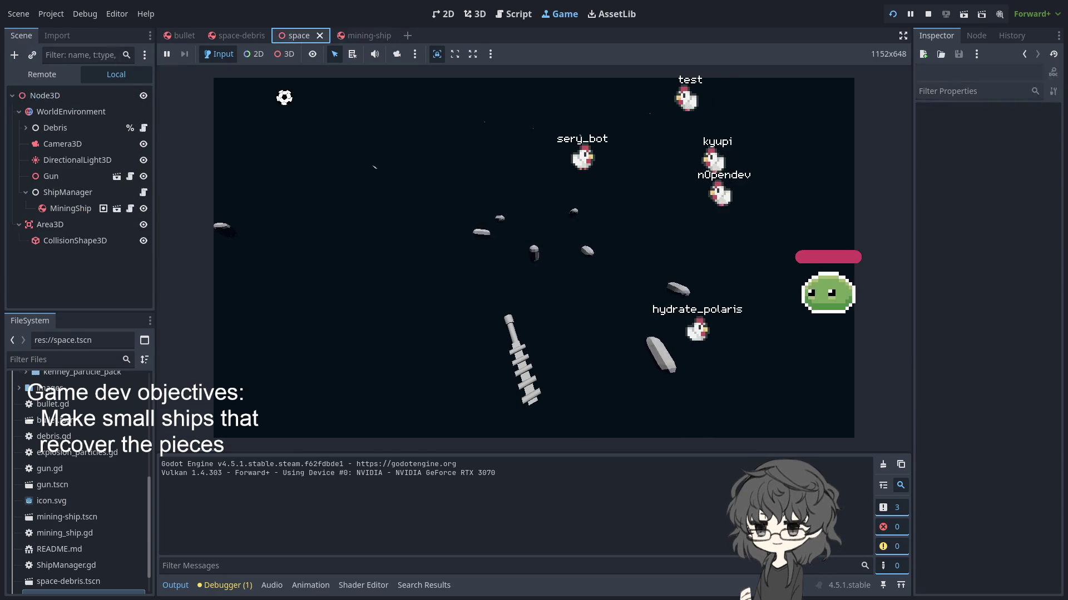
pyautogui.click(345, 37)
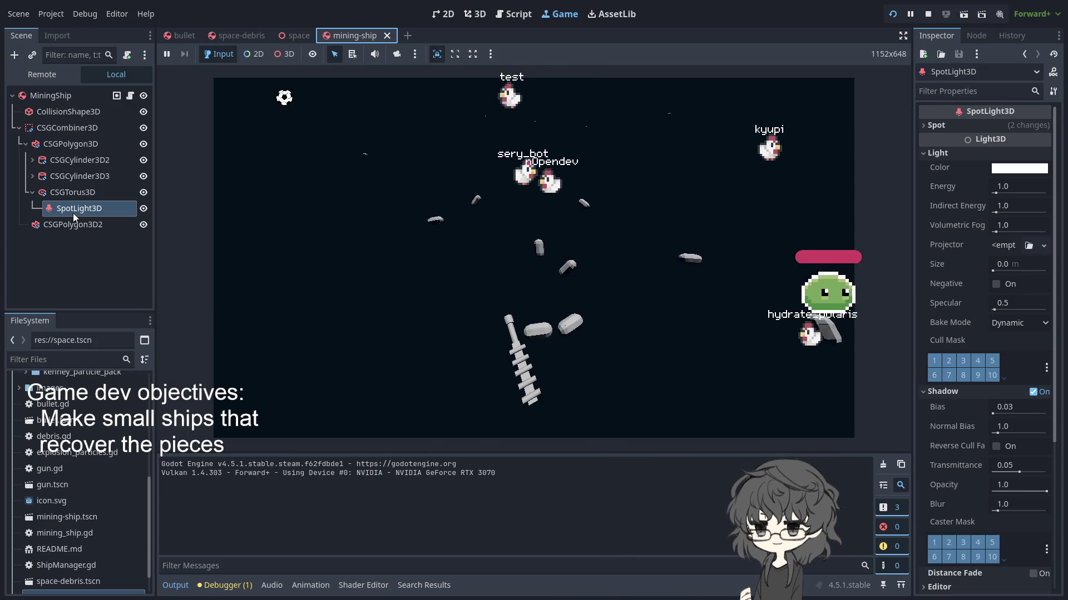
pyautogui.click(165, 148)
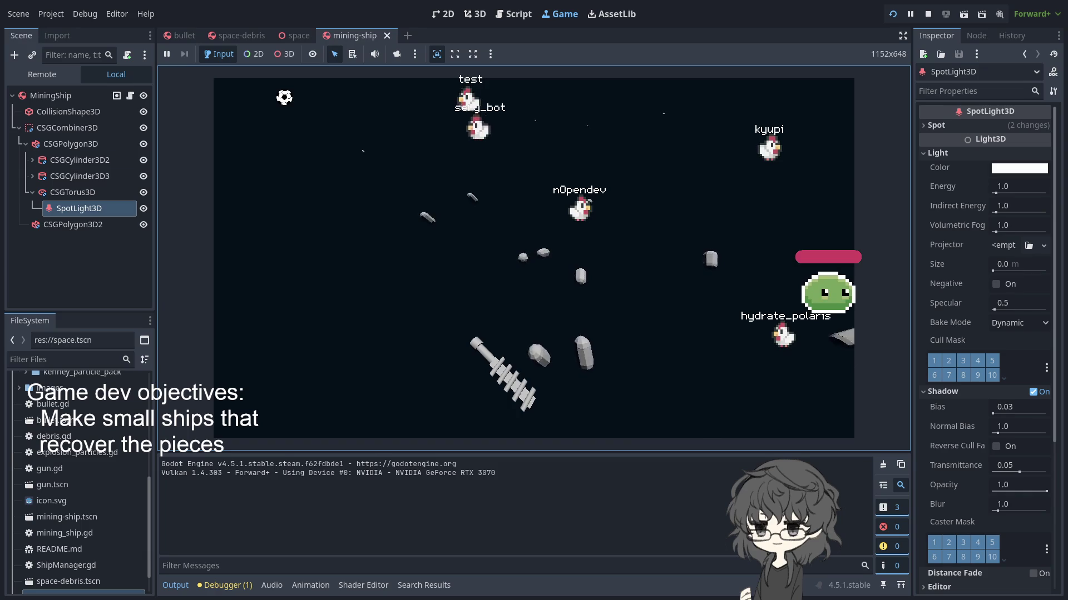
pyautogui.click(130, 95)
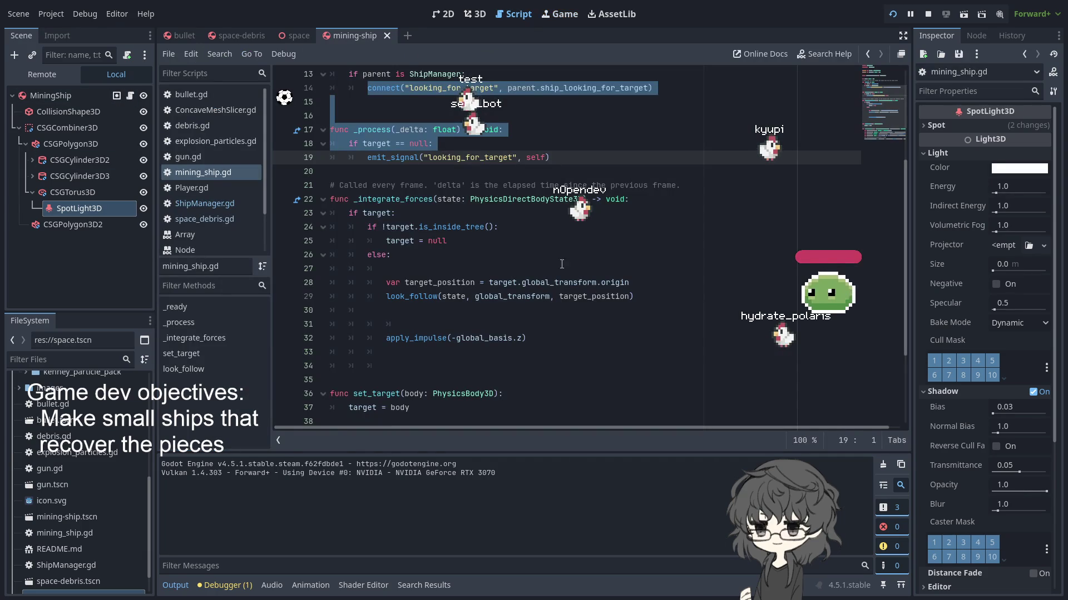
# - Add an else branch after line 19 in _process
pyautogui.click(473, 241)
pyautogui.scroll(4, 417, 220)
pyautogui.scroll(-2, 417, 220)
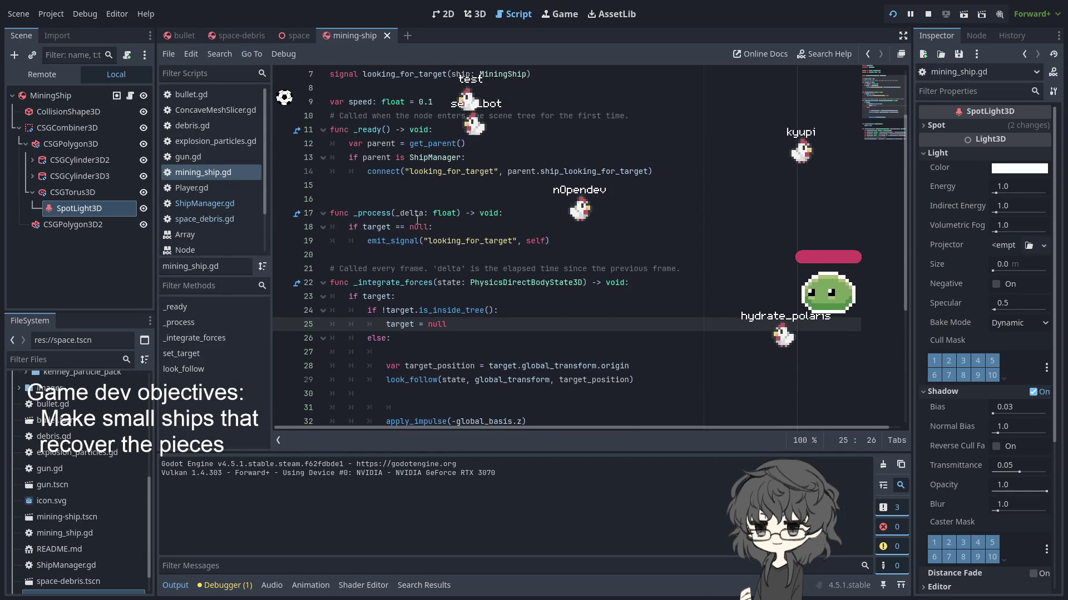
pyautogui.click(581, 241)
pyautogui.press('Return')
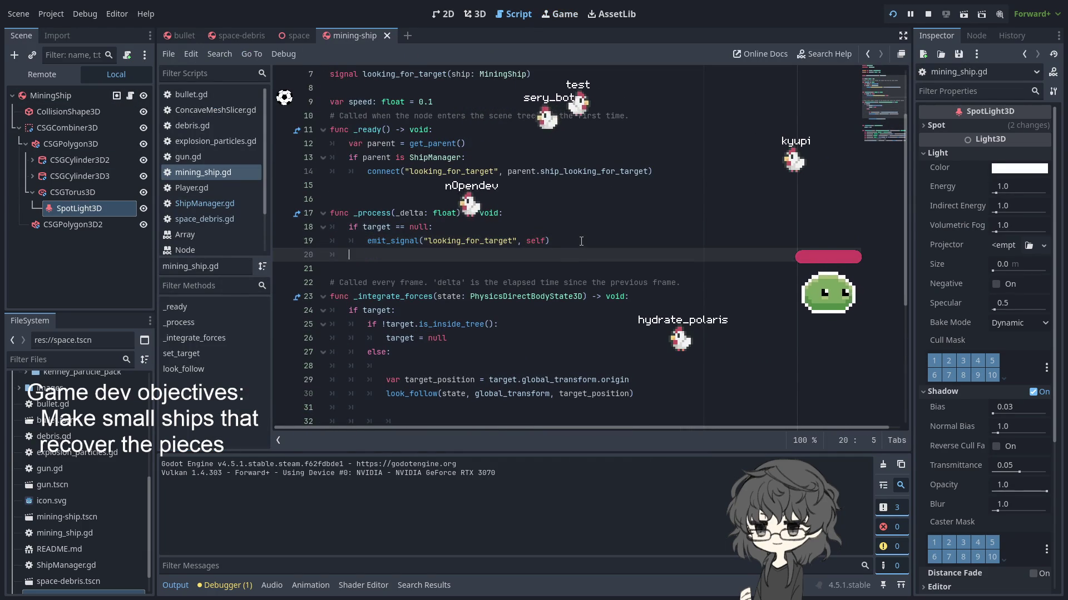
pyautogui.press('BackSpace')
pyautogui.write('e')
pyautogui.press('BackSpace')
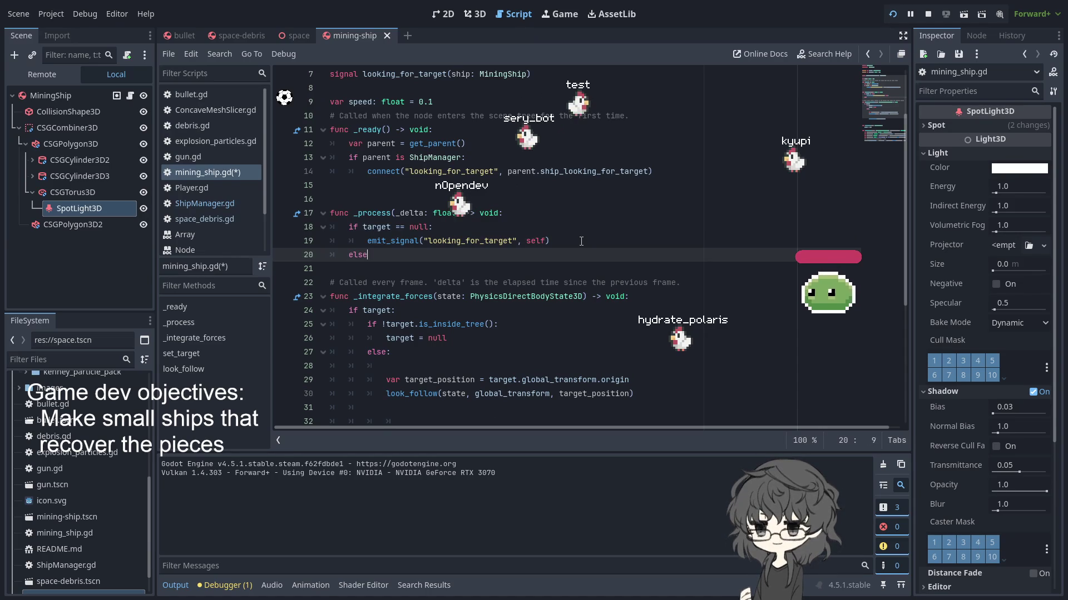
pyautogui.press('Return')
# - Start an if statement comparing global_position - target.global_position
pyautogui.write('i')
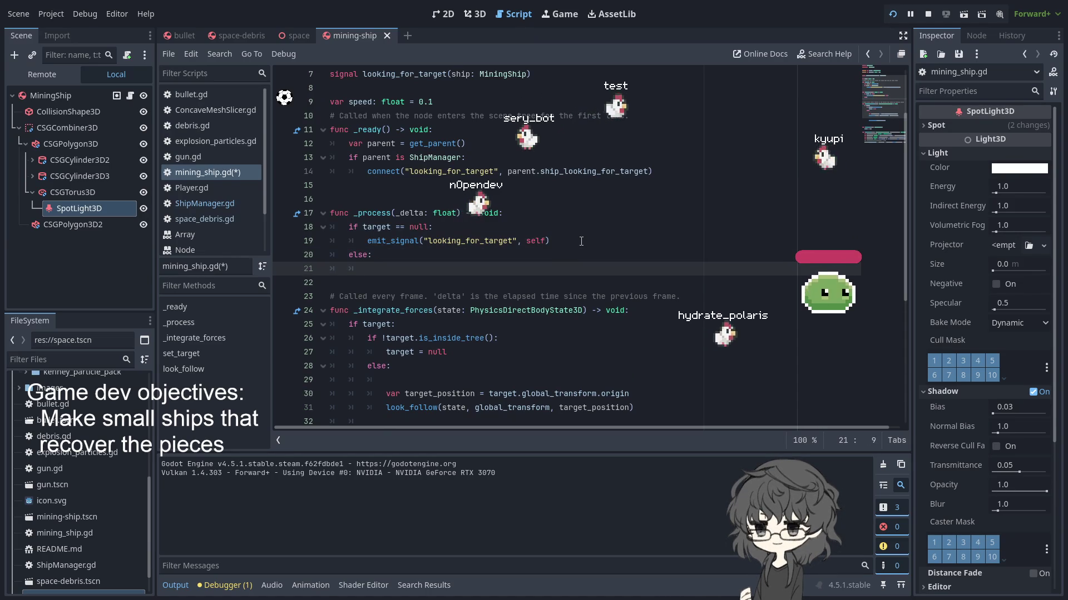
pyautogui.write('f')
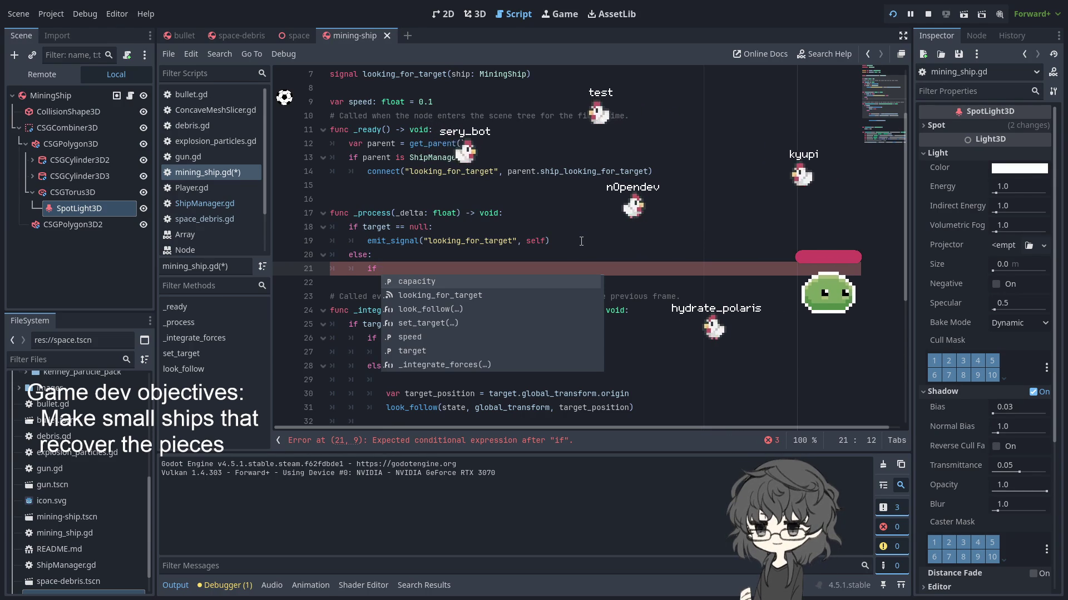
pyautogui.write('glo')
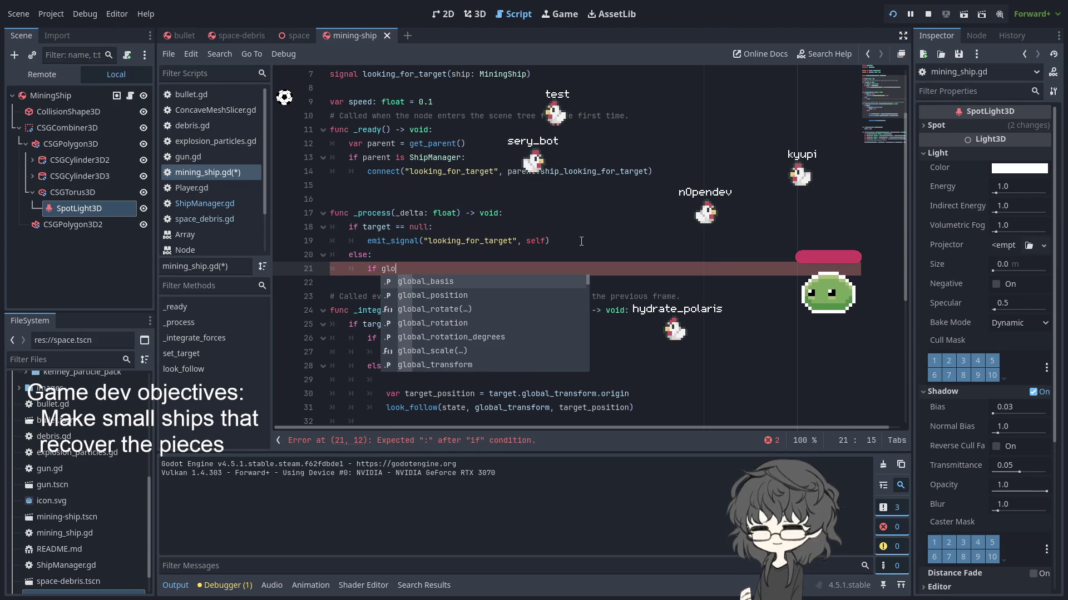
pyautogui.write('bal_pos')
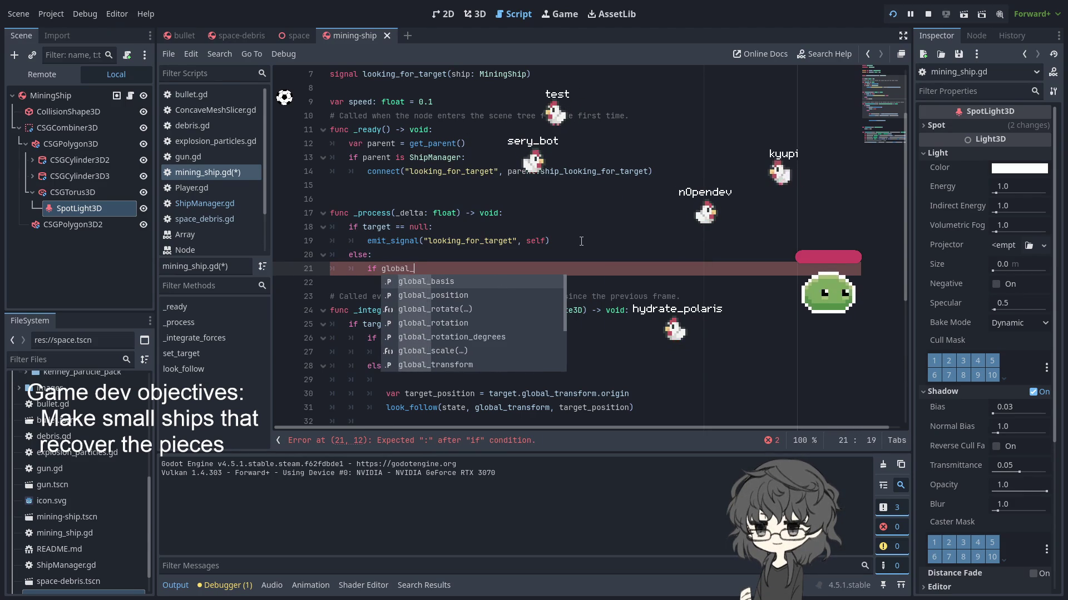
pyautogui.press('Return')
pyautogui.write('- tar')
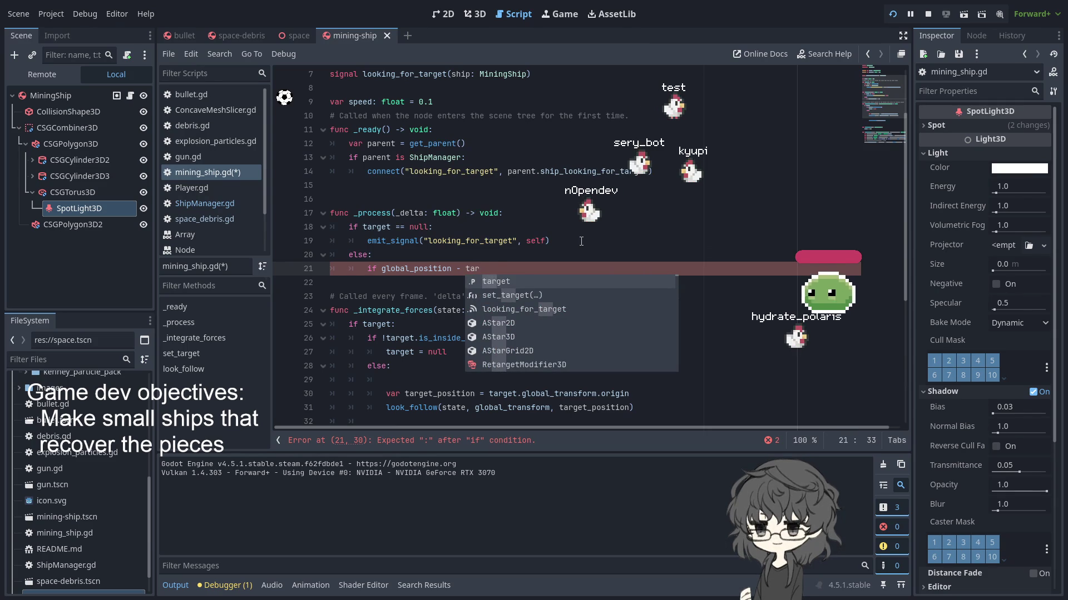
pyautogui.press('Return')
pyautogui.write('.glo')
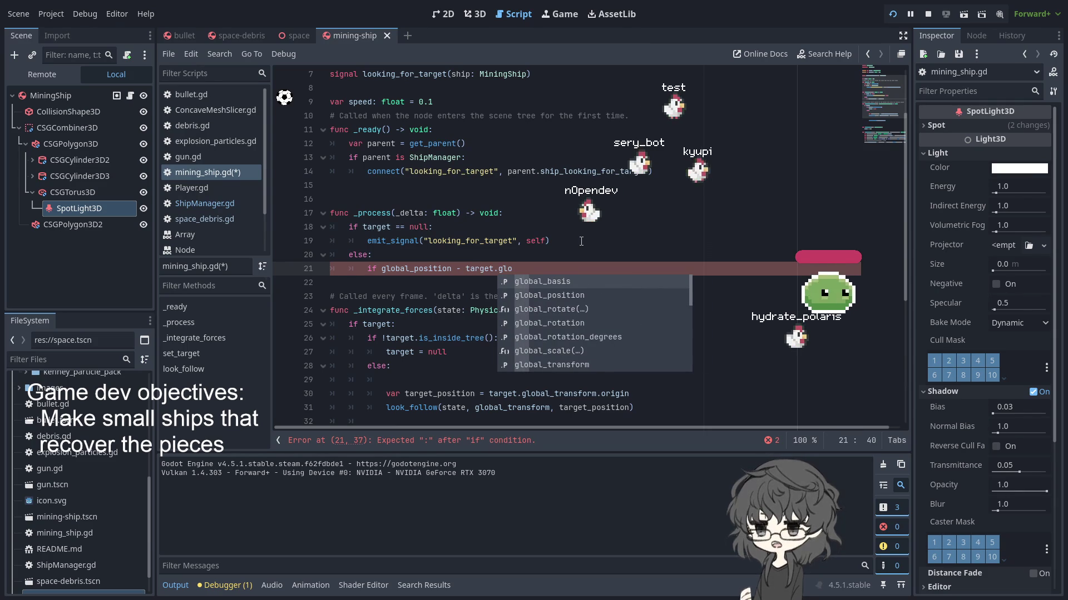
pyautogui.press('Down')
pyautogui.press('Return')
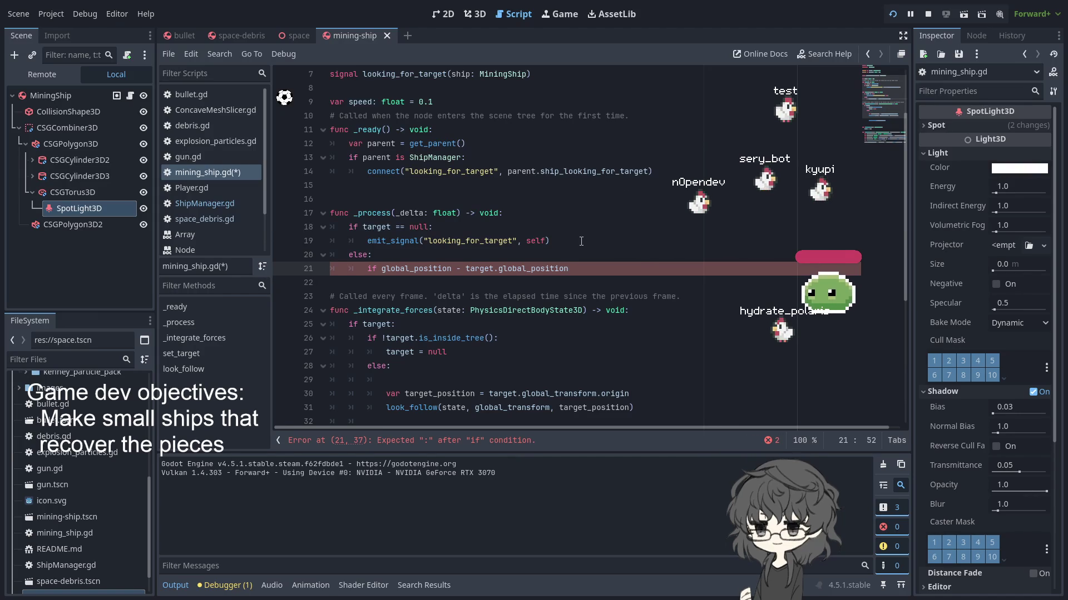
# - Complete the condition as (global_position - target.global_position).length() > 10:
pyautogui.keyDown('shift'); pyautogui.click(380, 269); pyautogui.keyUp('shift')
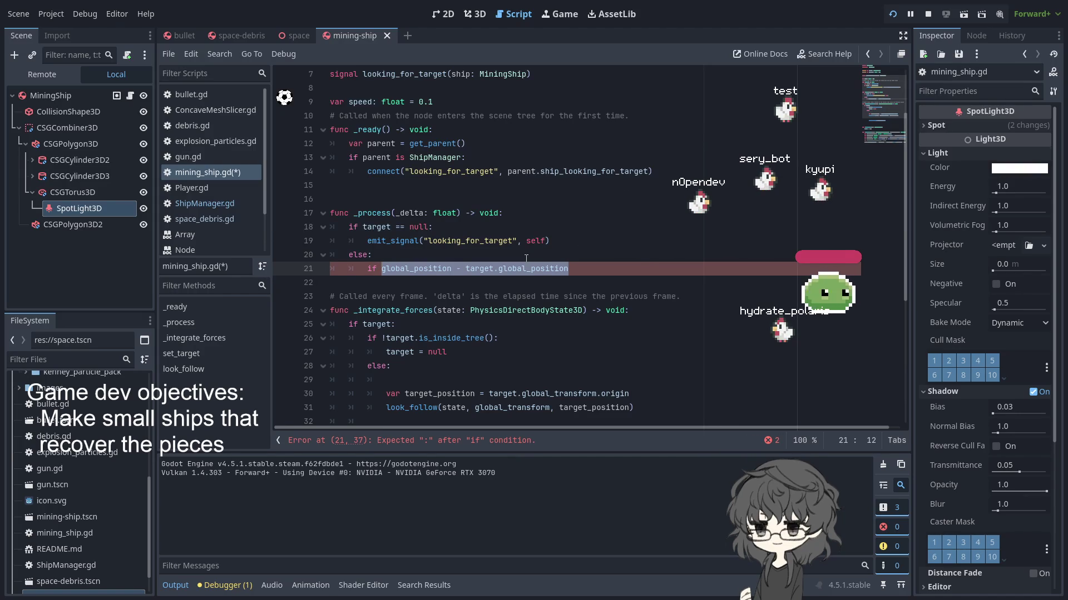
pyautogui.write('(')
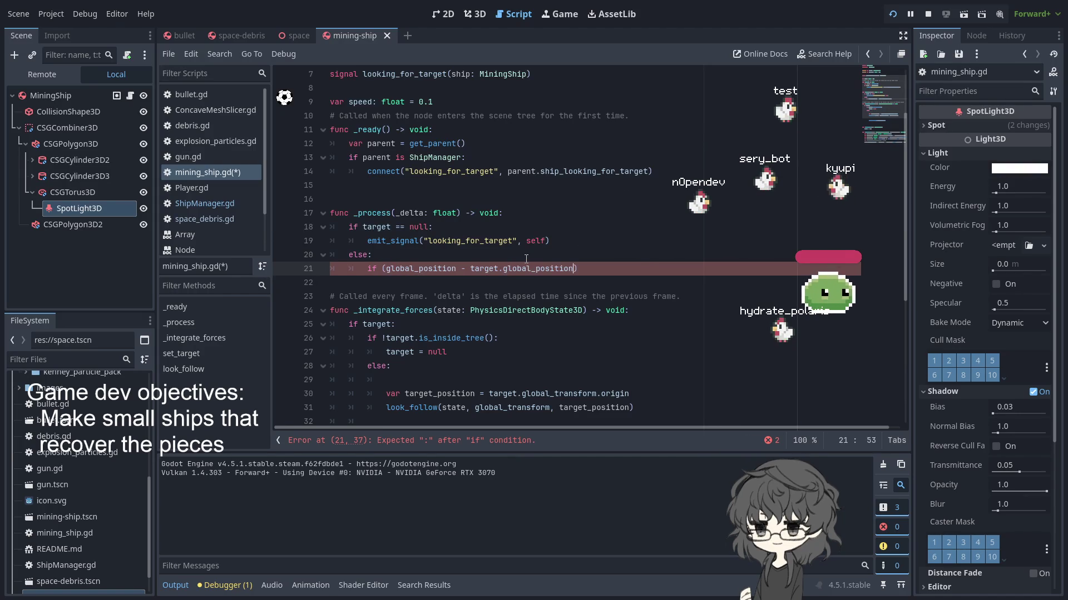
pyautogui.write('.siz')
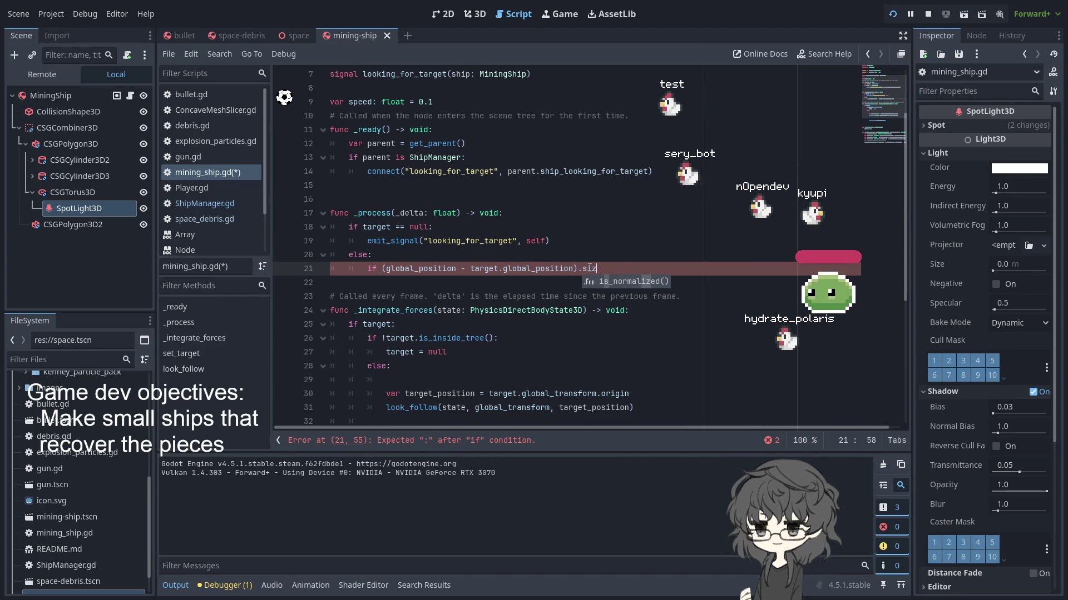
pyautogui.press('BackSpace')
pyautogui.press('BackSpace')
pyautogui.press('BackSpace')
pyautogui.write('magn')
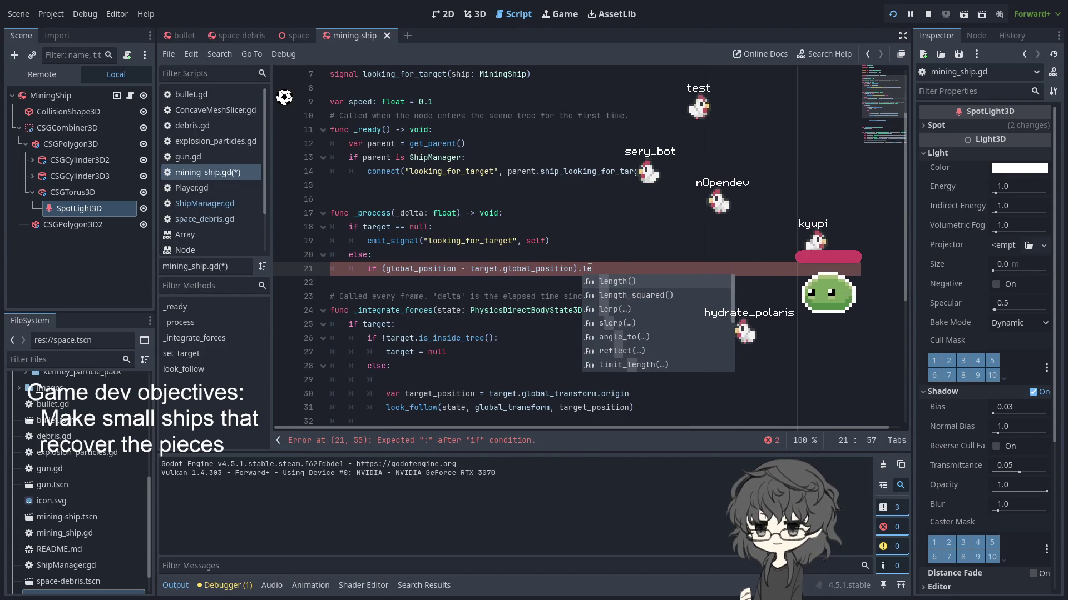
pyautogui.press('Return')
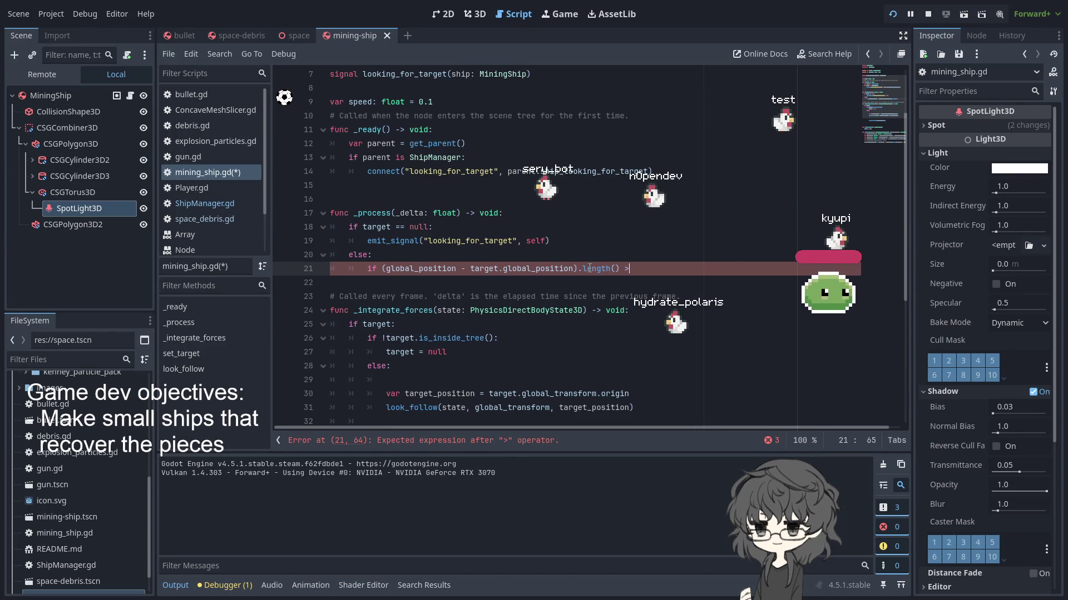
pyautogui.write(' 10_')
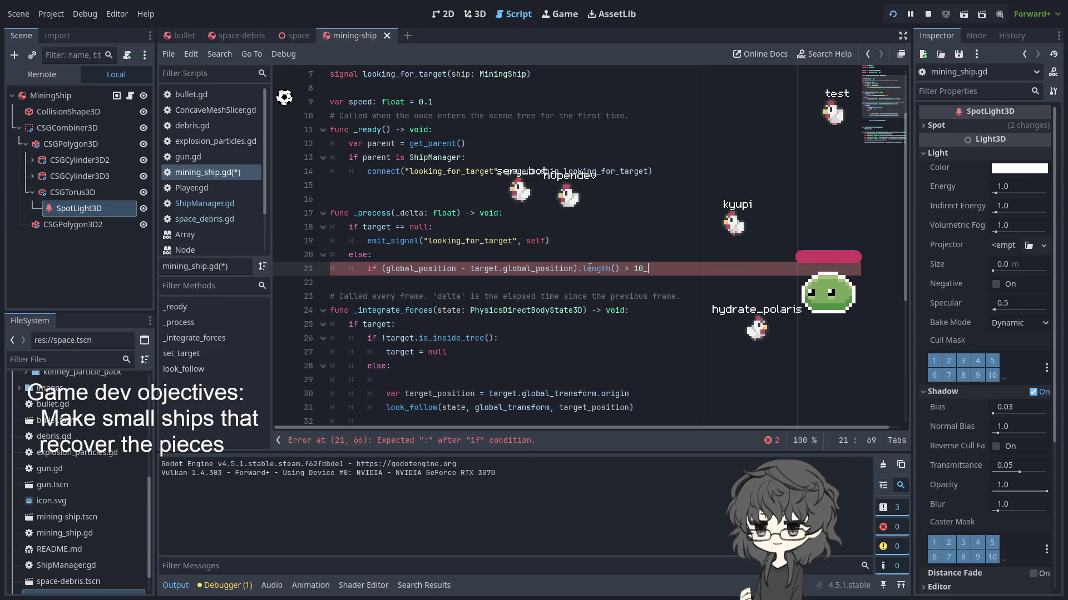
pyautogui.press('BackSpace')
pyautogui.write(':')
pyautogui.press('Return')
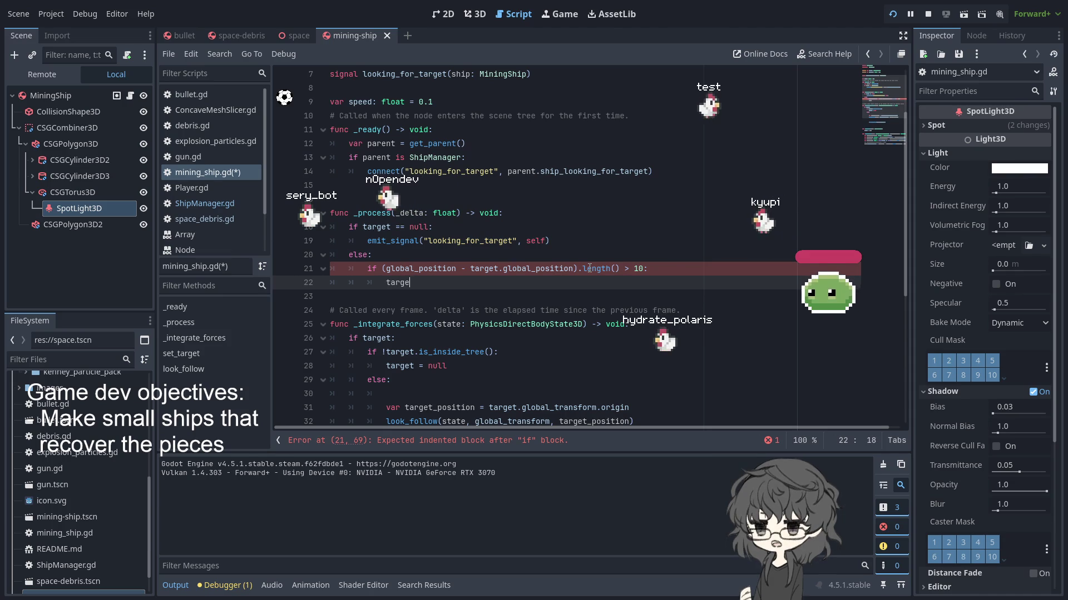
# - Call target.queue_free() inside the if body
pyautogui.write('target.')
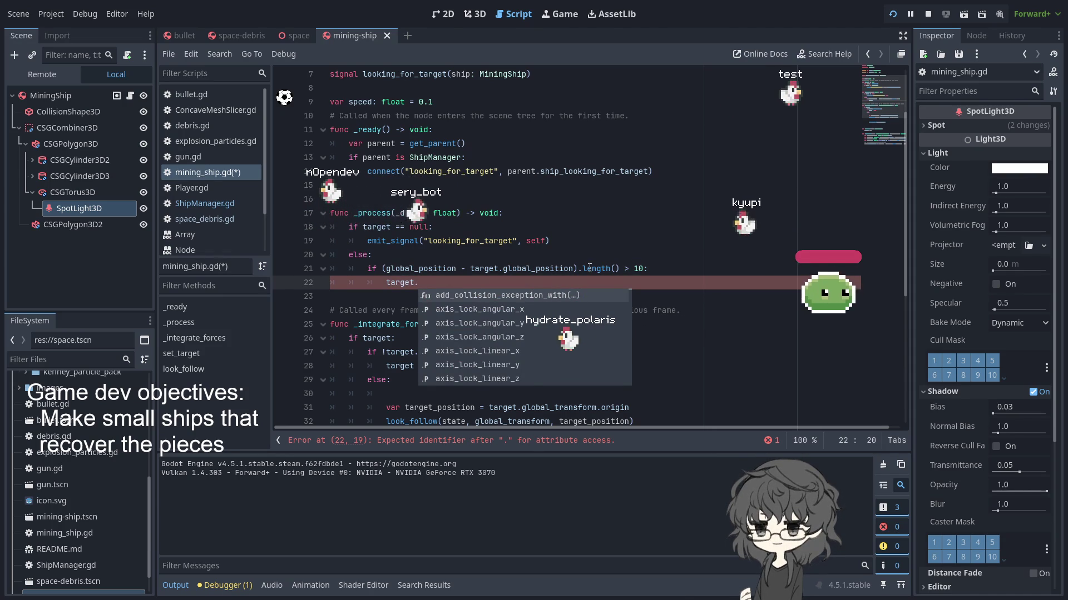
pyautogui.write('que')
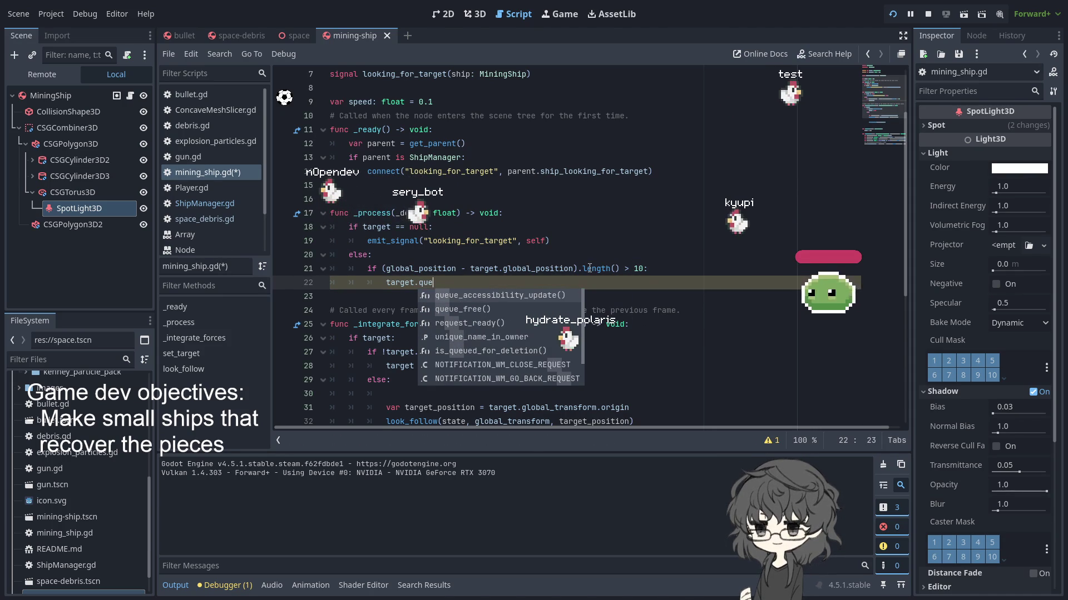
pyautogui.press('Down')
pyautogui.press('Return')
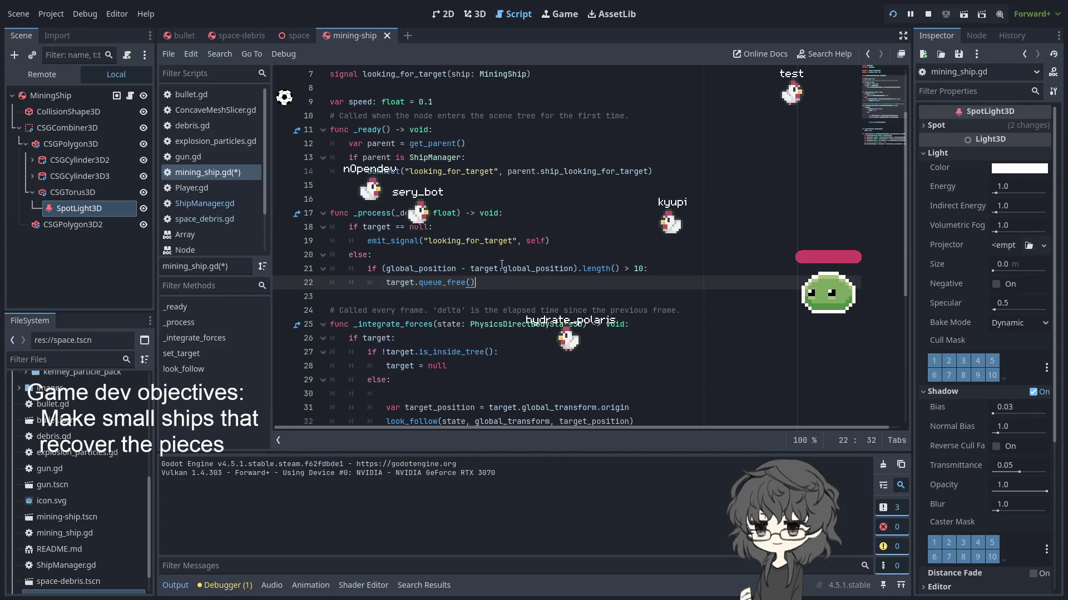
# - Run the game to watch the mining ships fly among the debris, then bring up the space scene
pyautogui.click(893, 15)
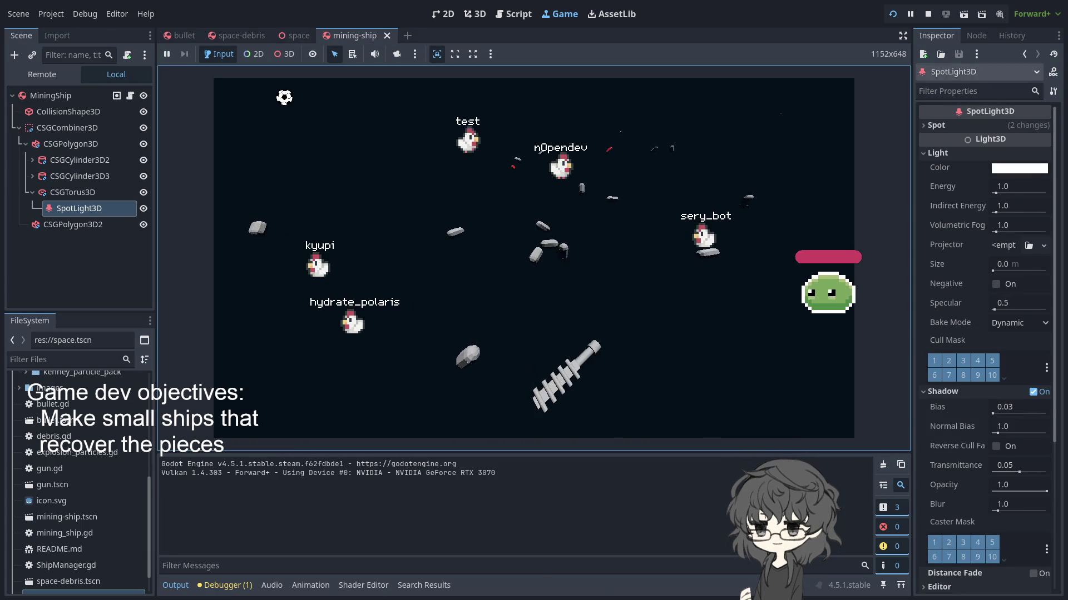
pyautogui.click(298, 35)
# - Restart the running space game from the space-debris scene with F5
pyautogui.click(241, 35)
pyautogui.click(356, 35)
pyautogui.click(295, 36)
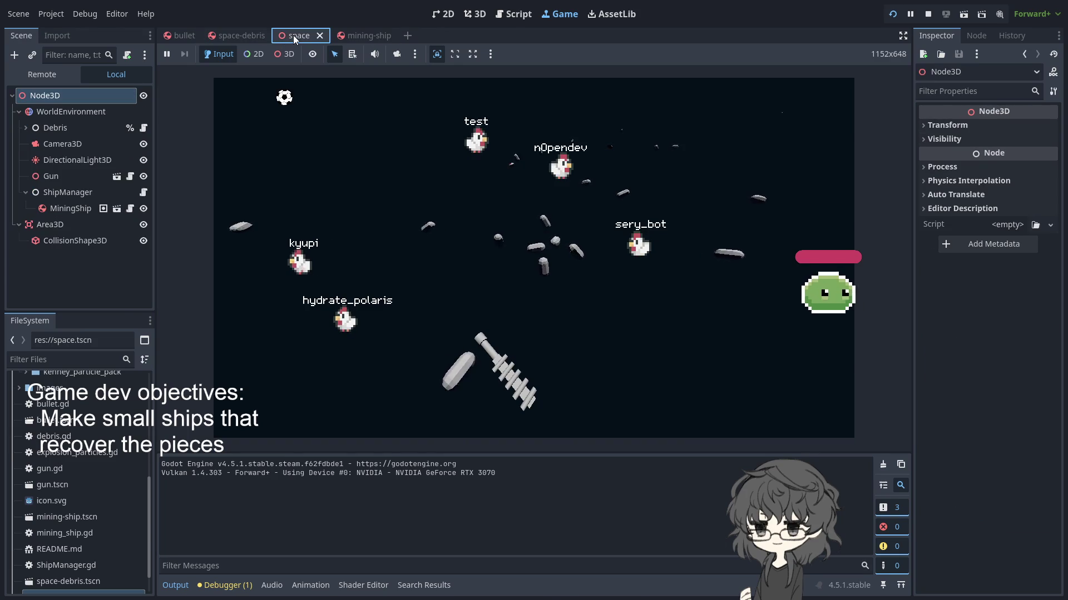
pyautogui.click(221, 37)
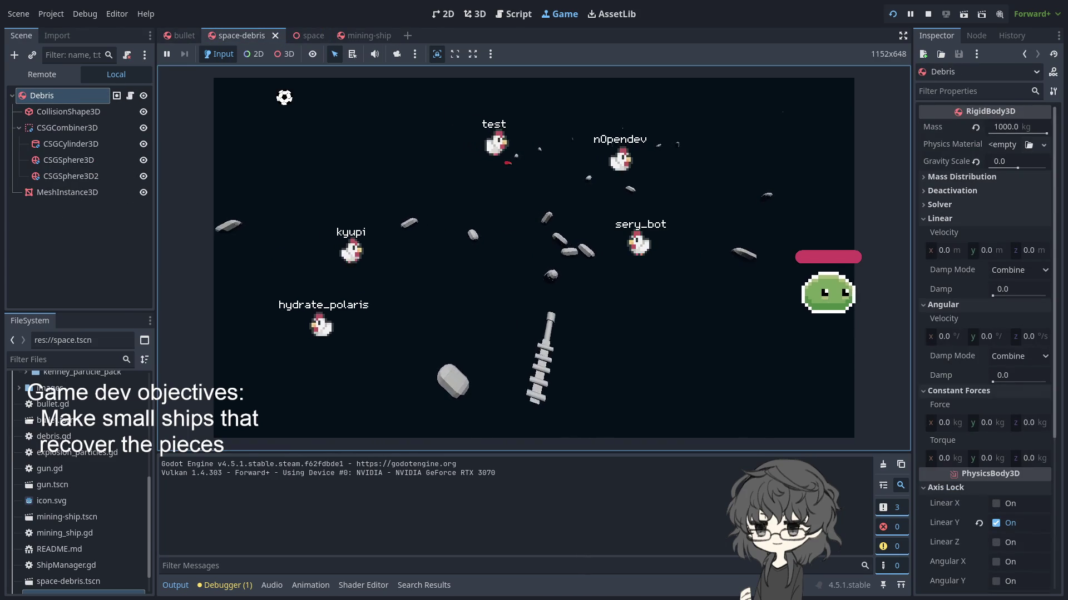
pyautogui.press('F5')
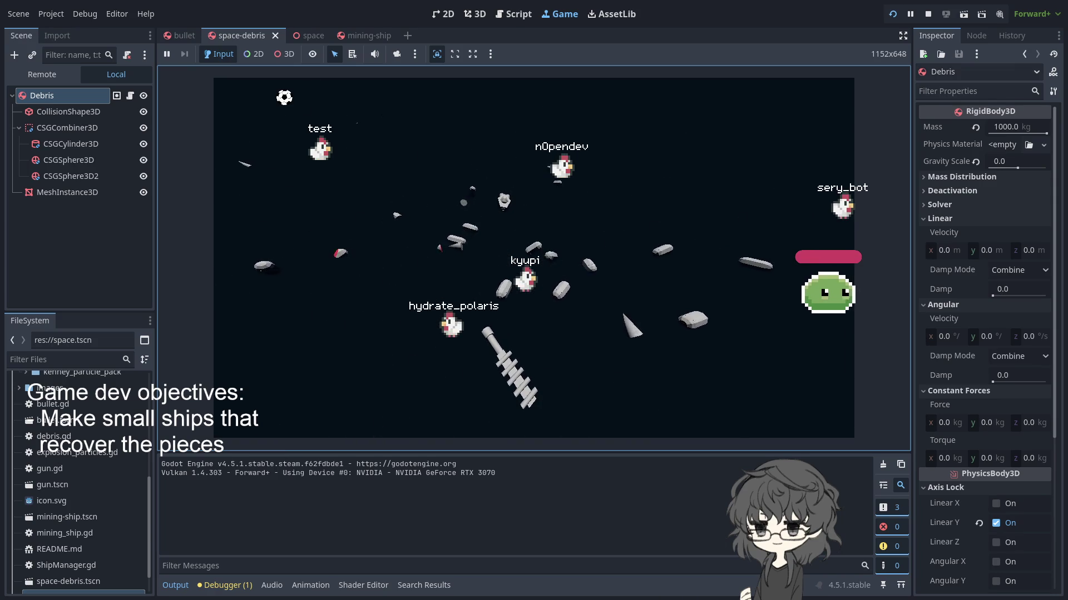
# - Open the bullet scene's Slicer node script, ConcaveMeshSlicer.gd
pyautogui.click(367, 35)
pyautogui.click(302, 37)
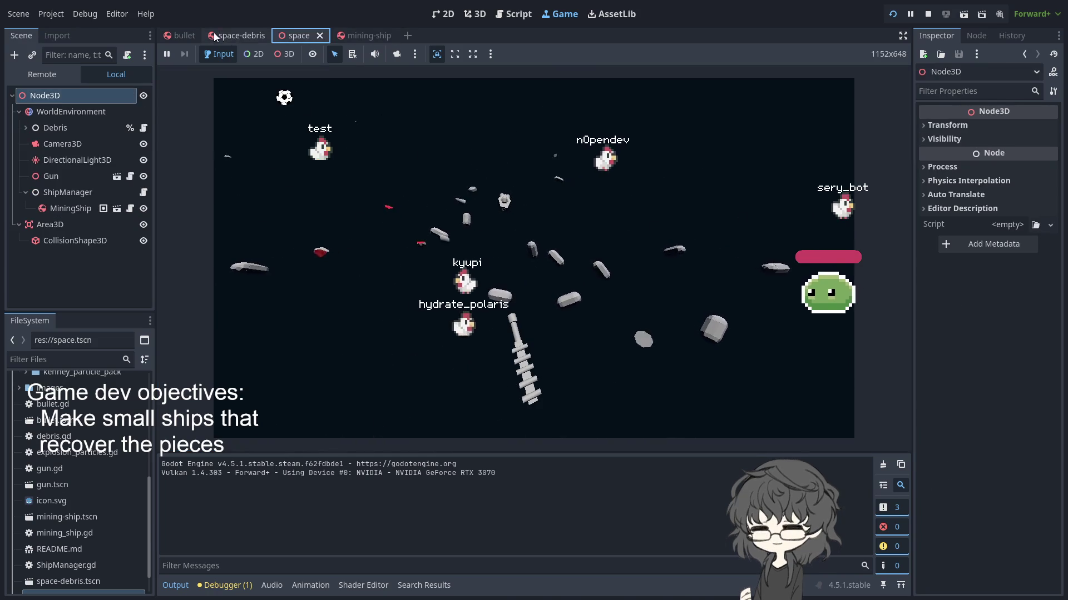
pyautogui.click(182, 35)
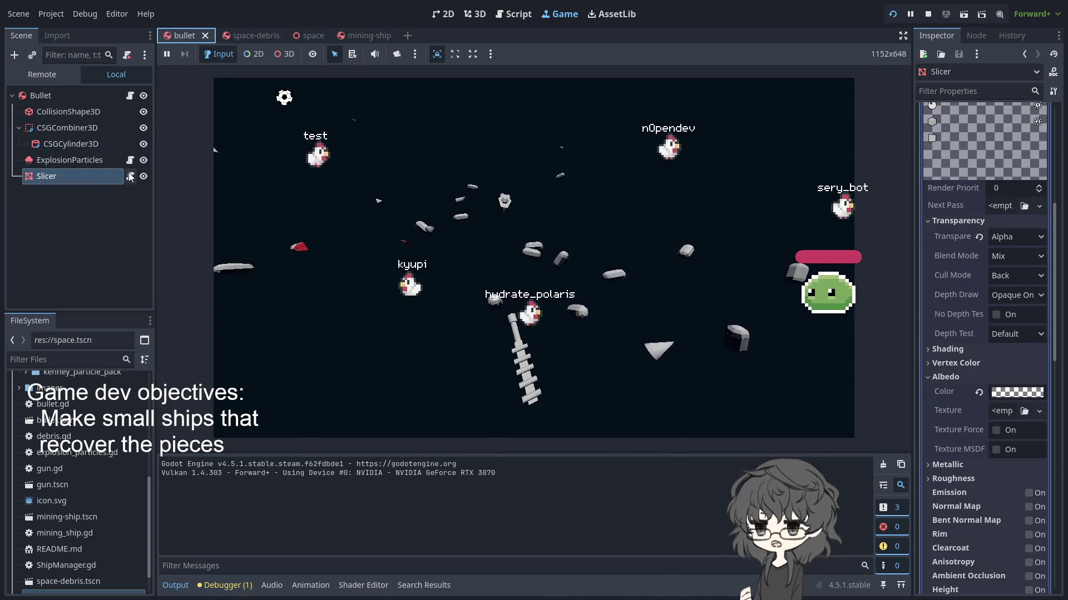
pyautogui.click(129, 176)
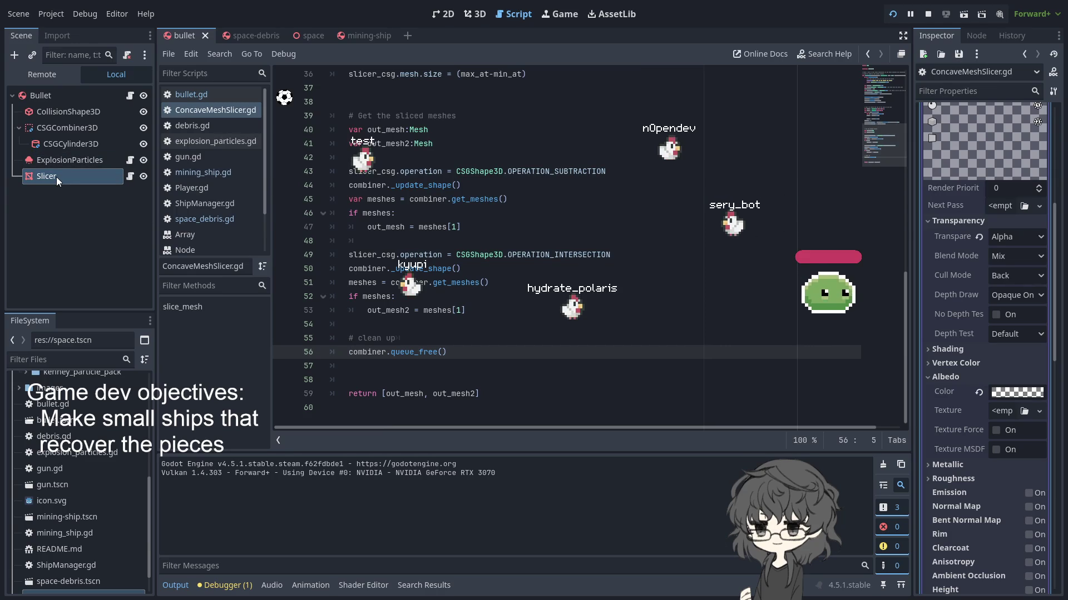
# - Look up the documentation for length() in the mining ship script
pyautogui.click(364, 38)
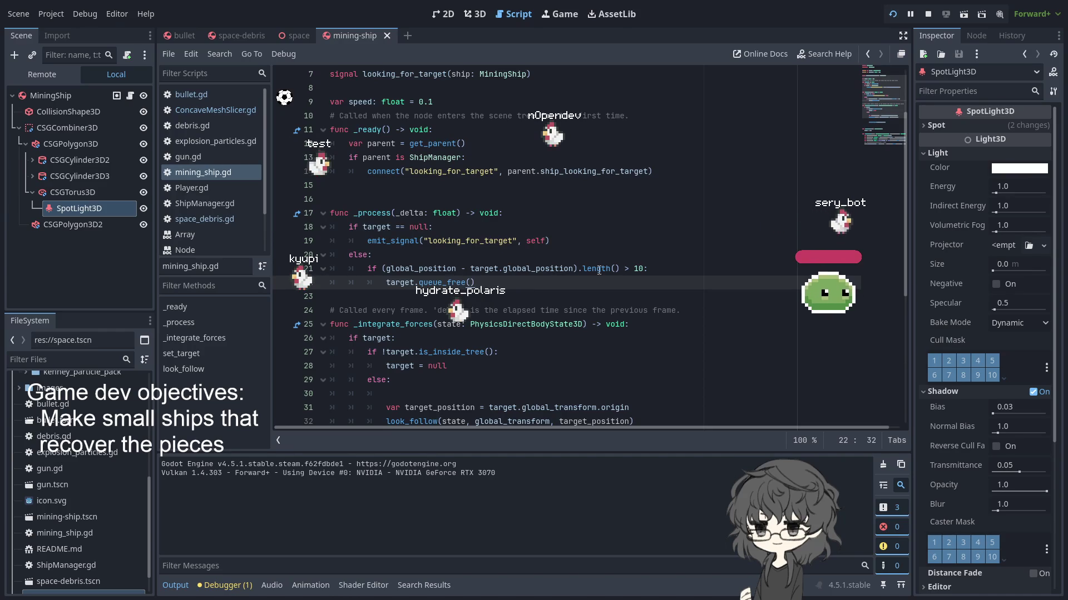
pyautogui.keyDown('ctrl'); pyautogui.click(598, 269); pyautogui.keyUp('ctrl')
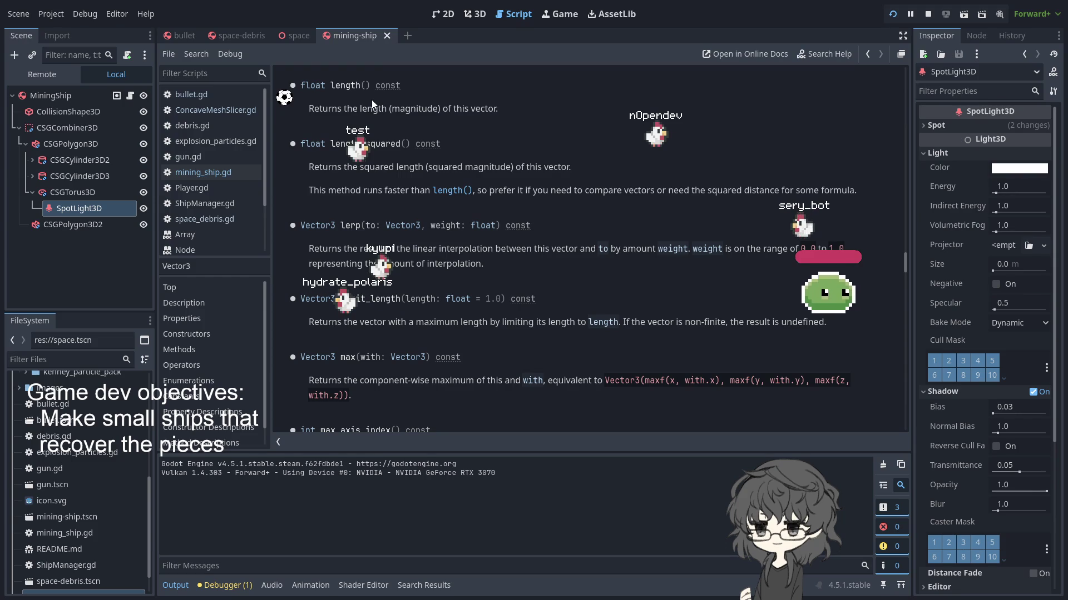
pyautogui.click(287, 34)
pyautogui.click(353, 35)
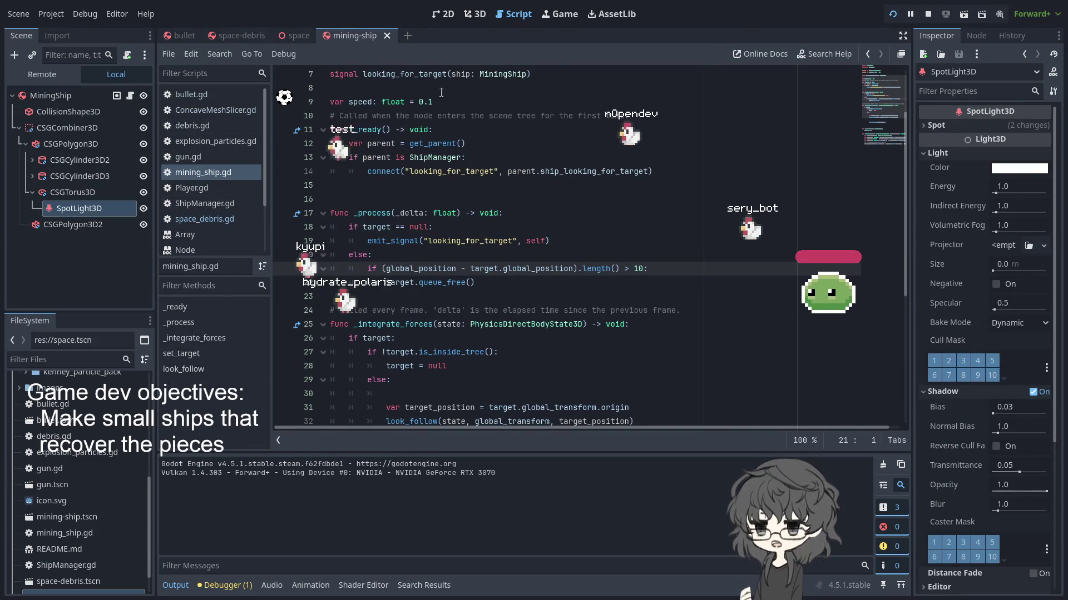
# - Change line 21's length() to length_squared() and run the project
pyautogui.click(611, 271)
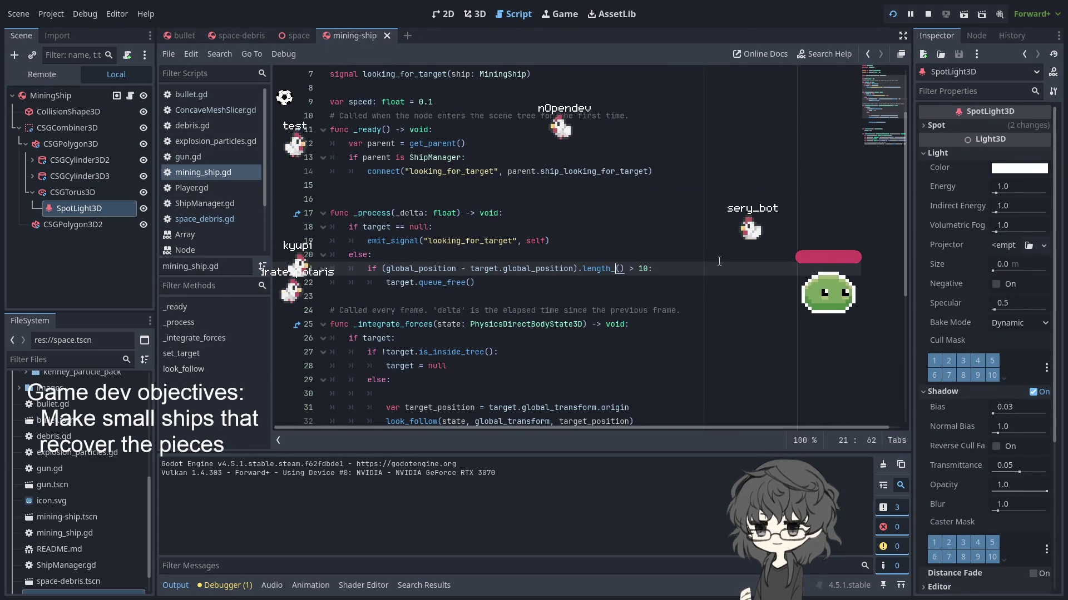
pyautogui.write('_sq')
pyautogui.press('Return')
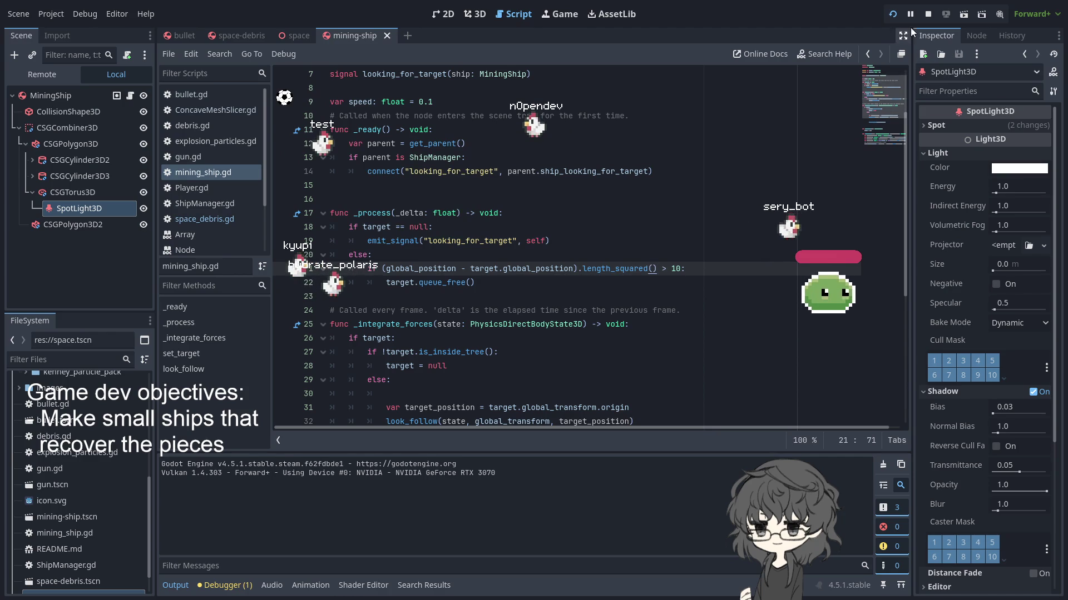
pyautogui.click(888, 16)
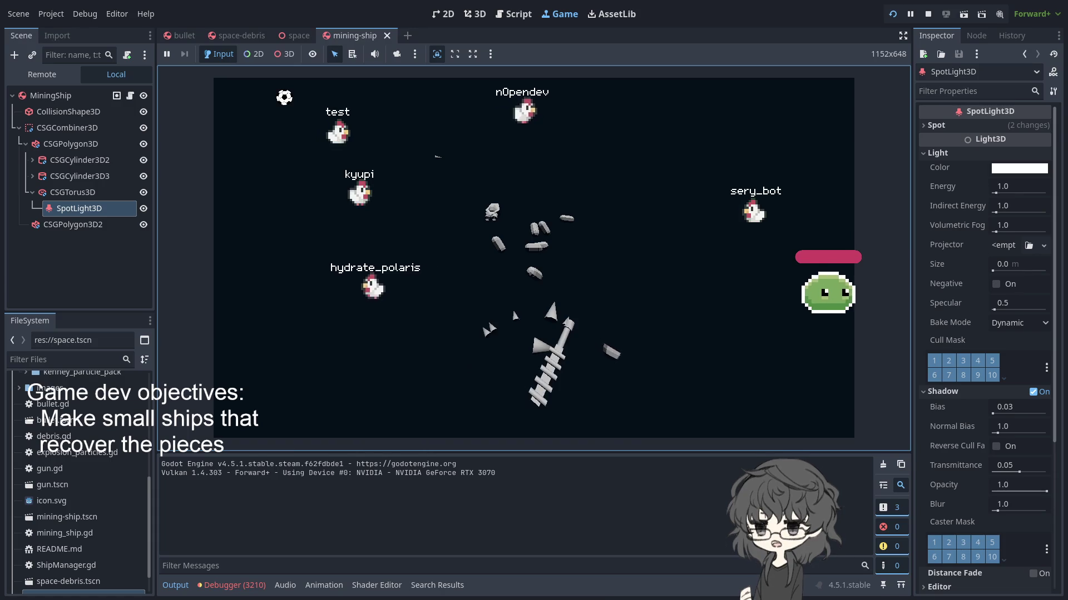
# - Restart the test run with F5, then stop the game with F8
pyautogui.press('F5')
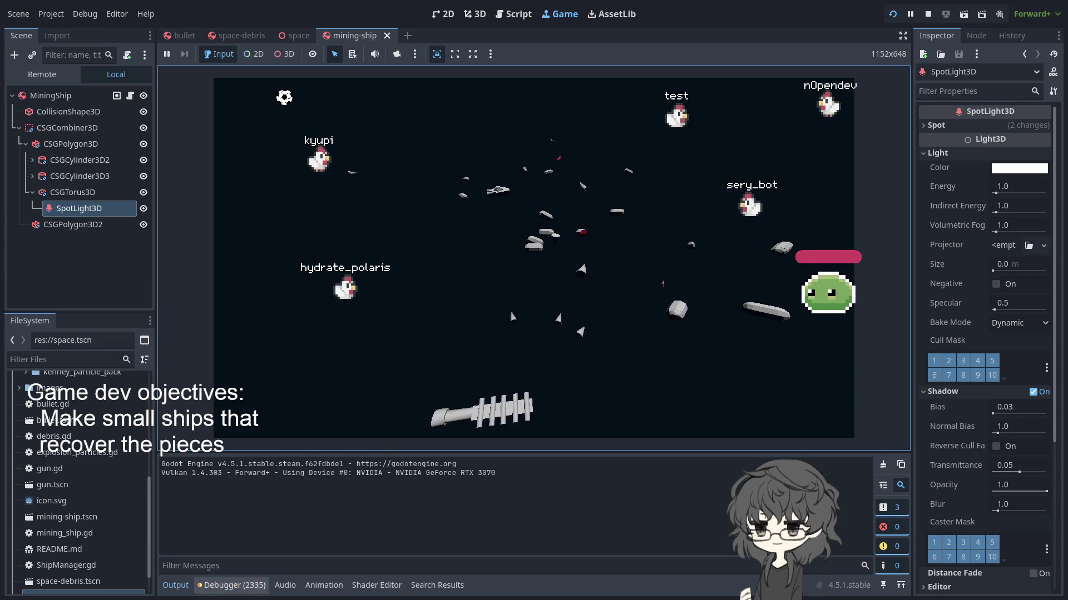
pyautogui.press('F8')
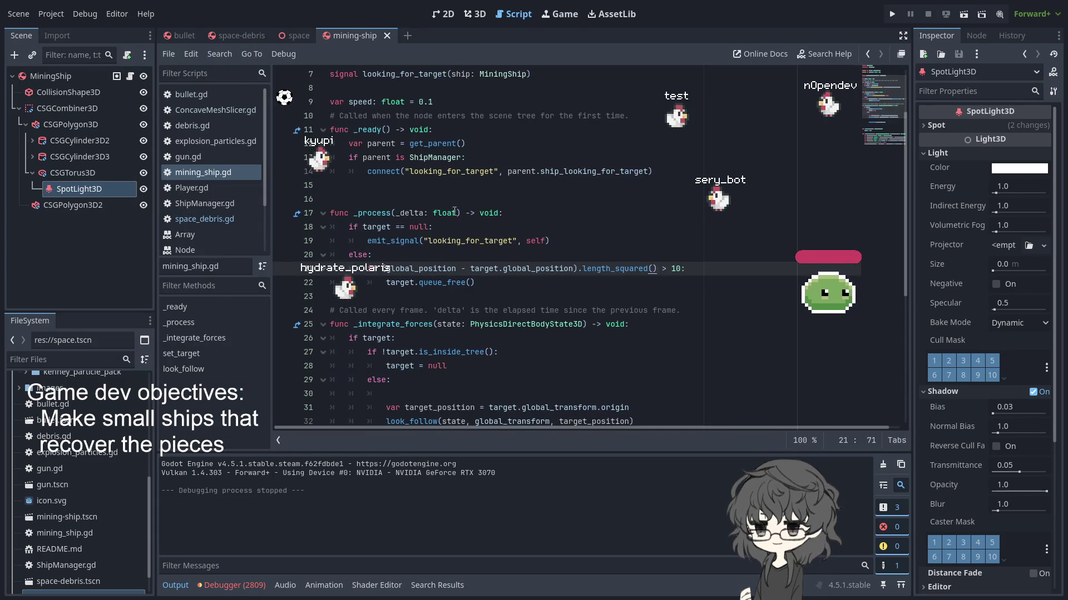
# - Show the debugger's Errors list and inspect the set_axis_angle normalization error
pyautogui.click(228, 590)
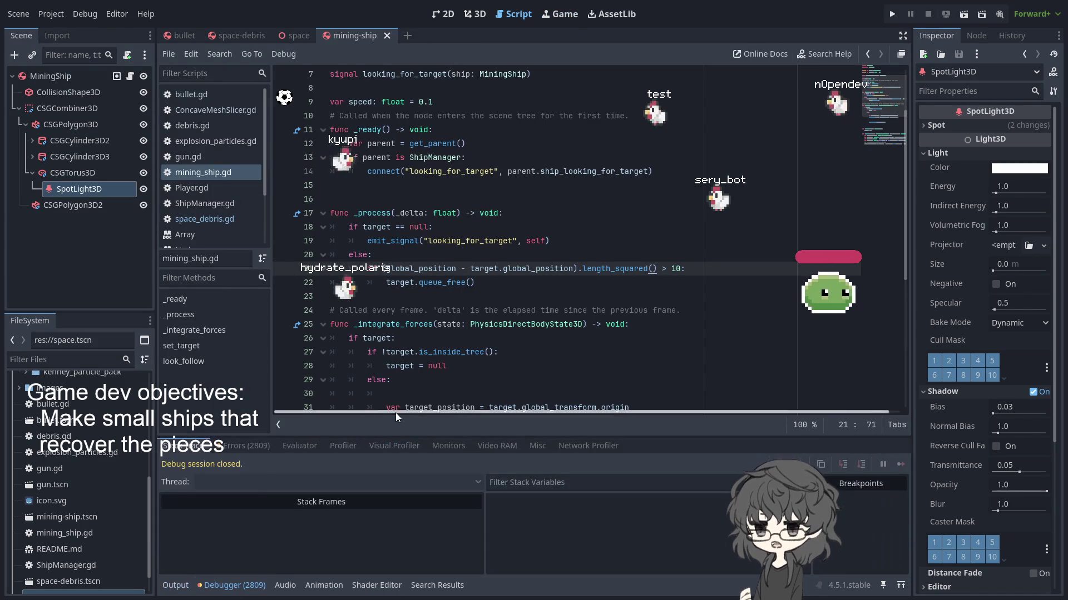
pyautogui.click(245, 445)
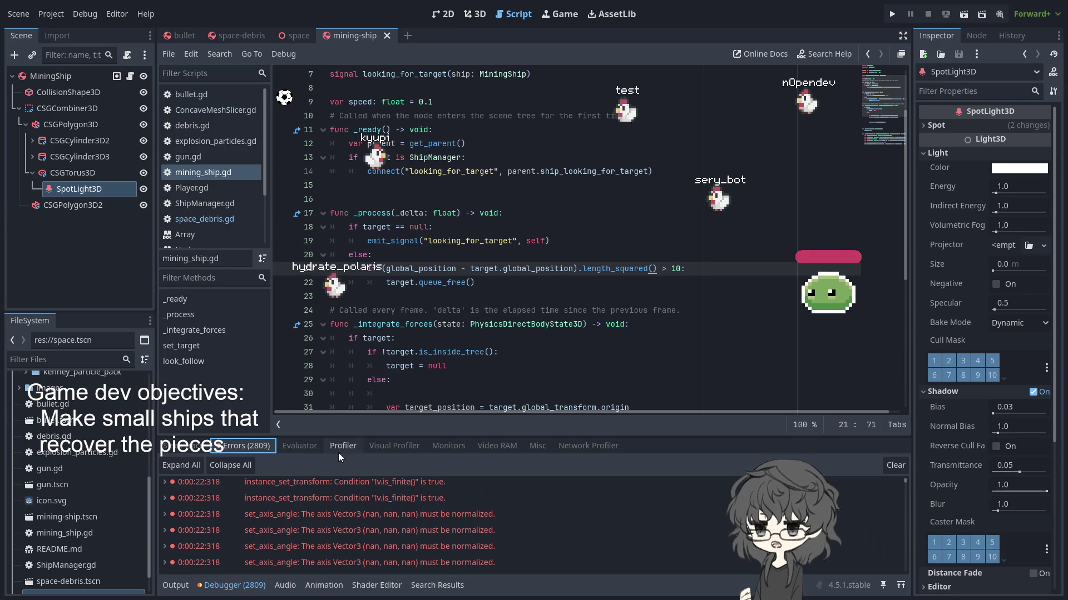
pyautogui.click(336, 514)
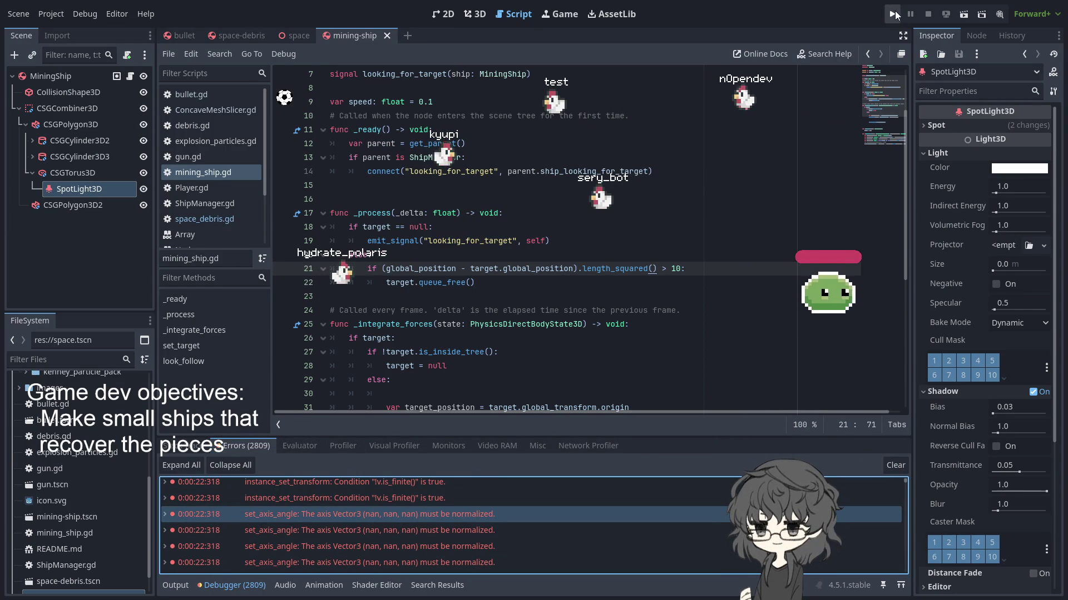
pyautogui.scroll(5, 476, 499)
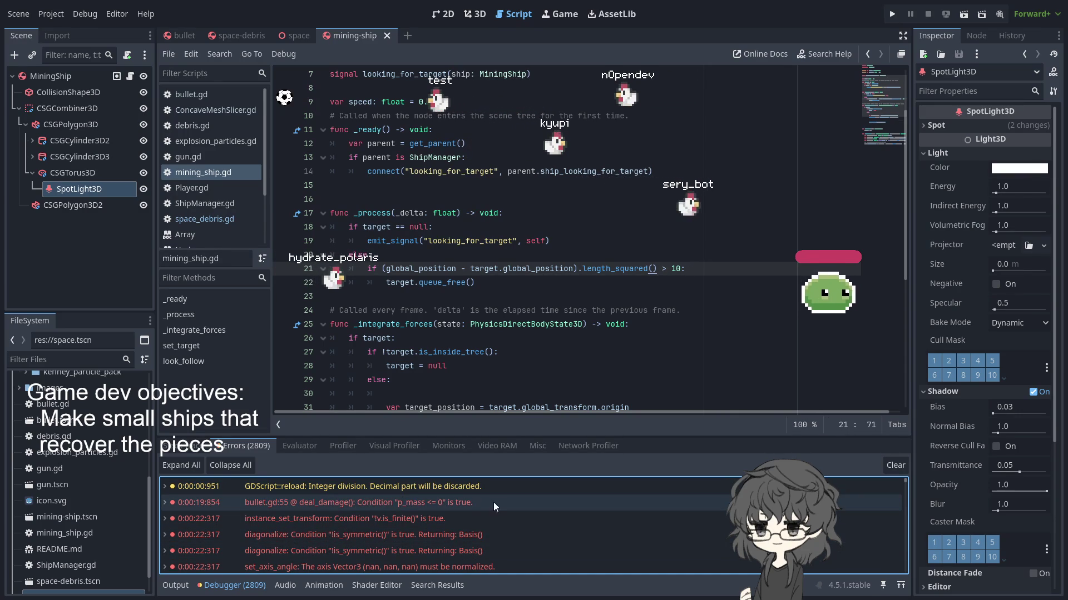
# - Open bullet.gd at the line 55 mass error, review the code, and rerun the game
pyautogui.click(418, 508)
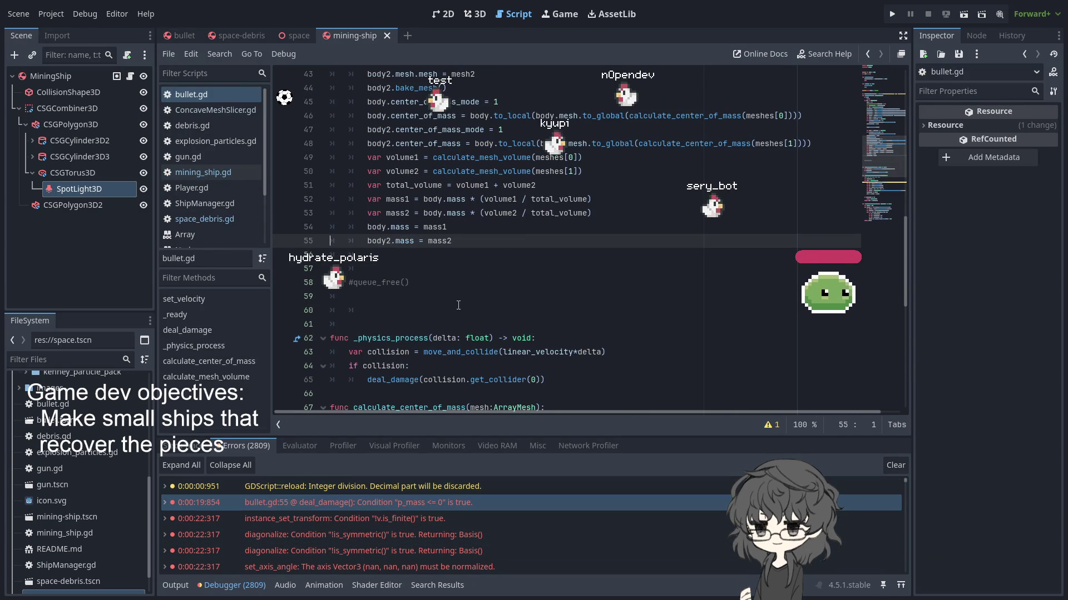
pyautogui.scroll(3, 457, 313)
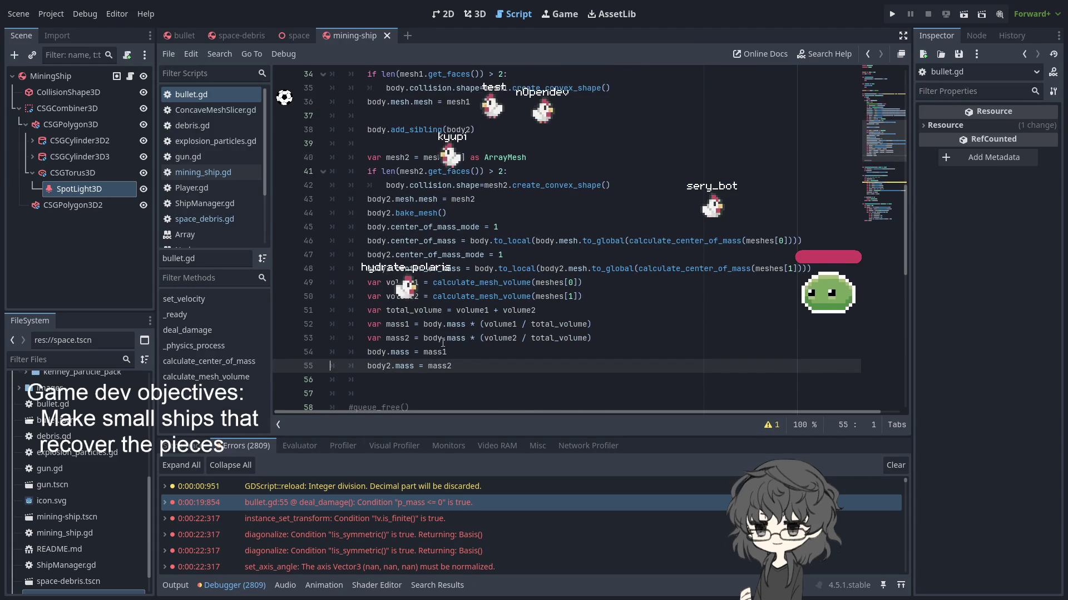
pyautogui.scroll(-3, 435, 531)
pyautogui.scroll(5, 435, 526)
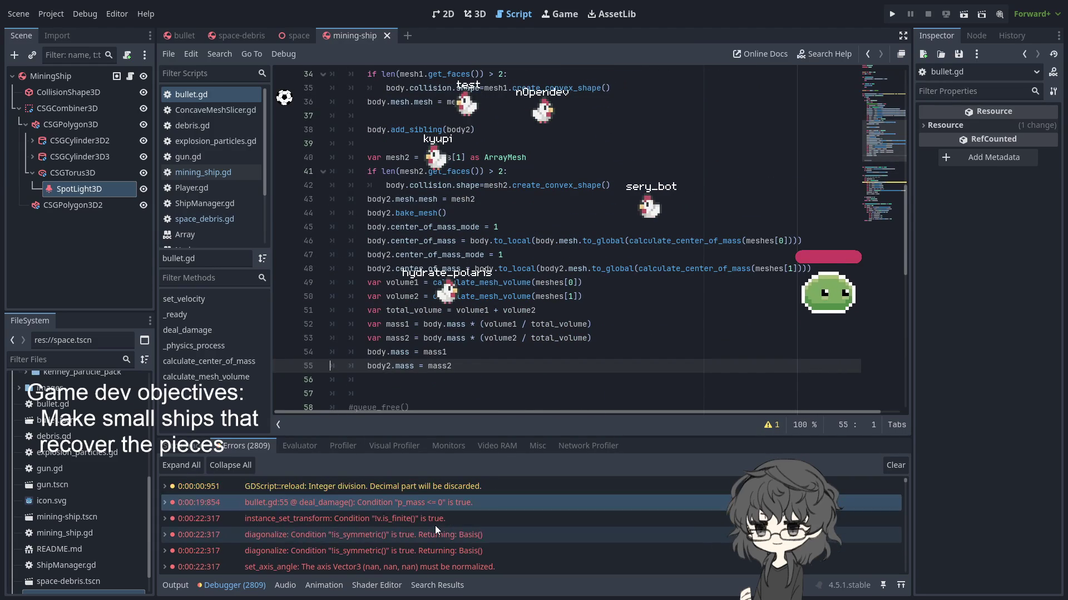
pyautogui.scroll(-1, 450, 344)
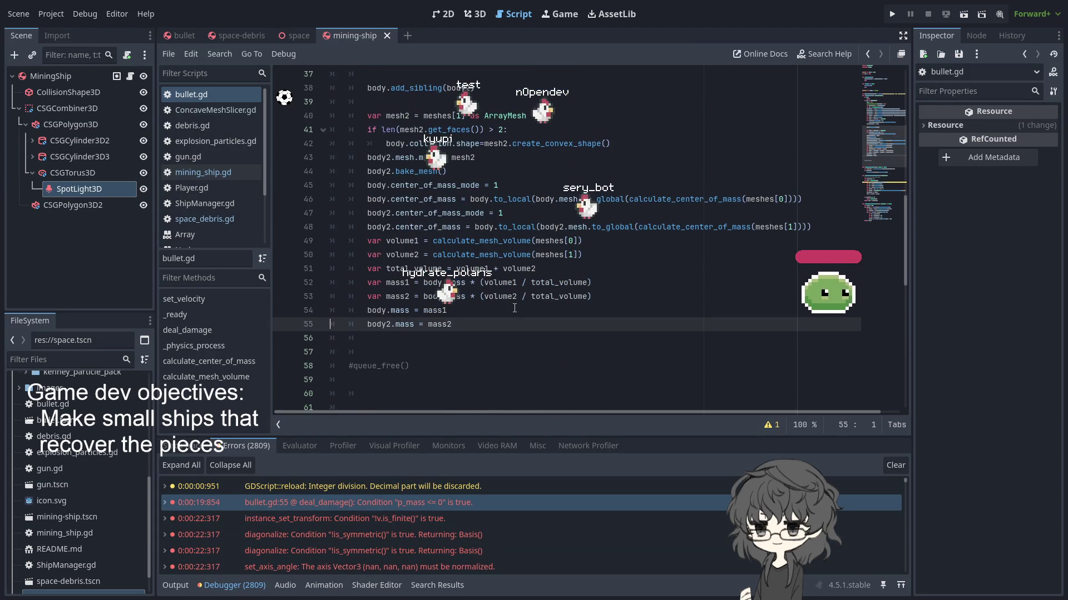
pyautogui.click(893, 14)
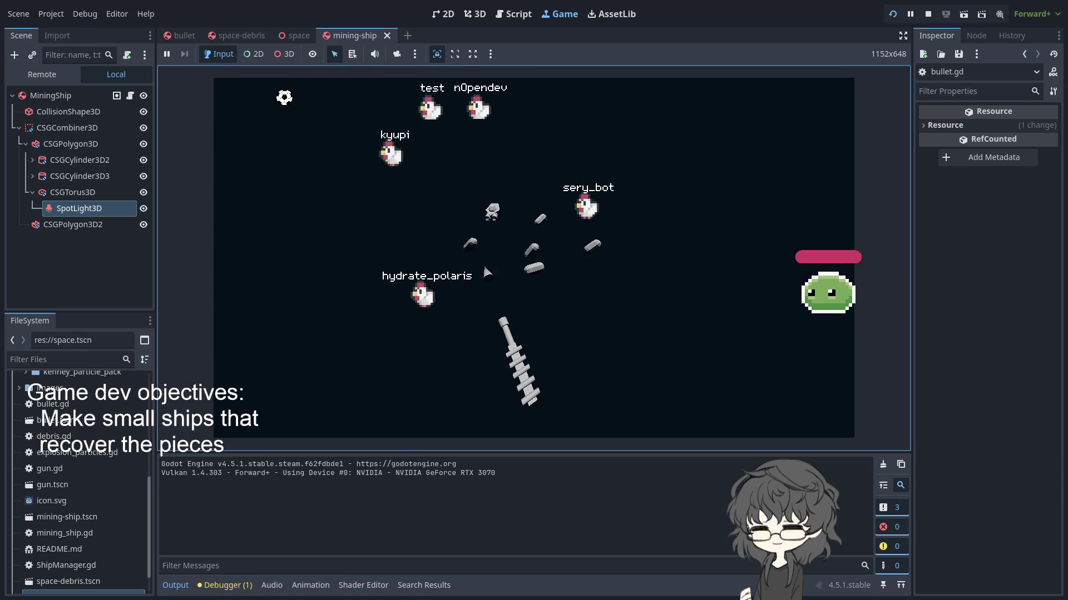
# - Shoot two debris pieces apart in the game, then return to mining_ship.gd
pyautogui.click(484, 268)
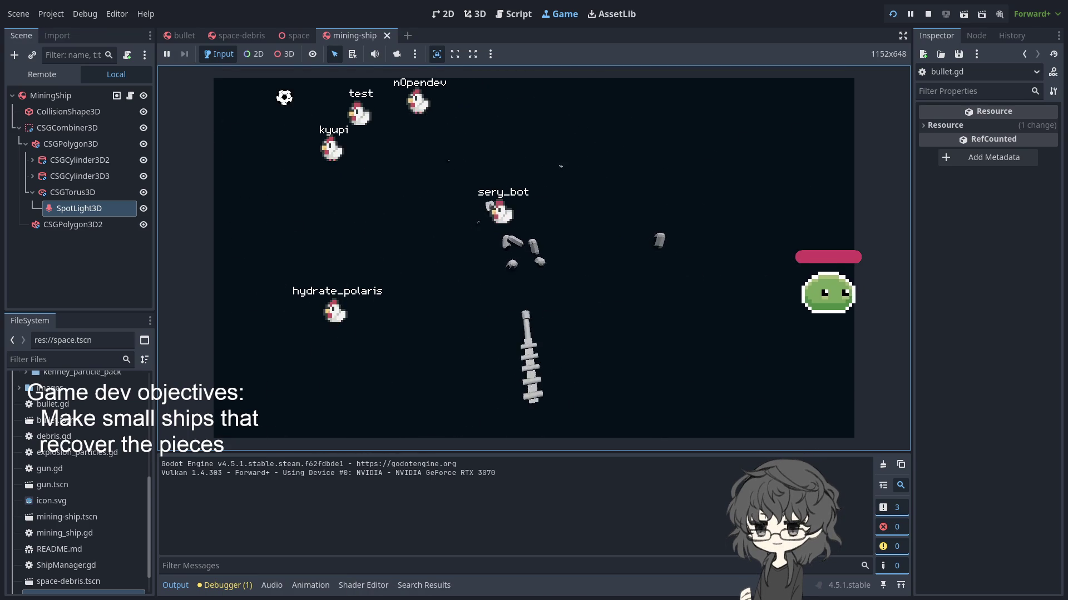
pyautogui.click(486, 249)
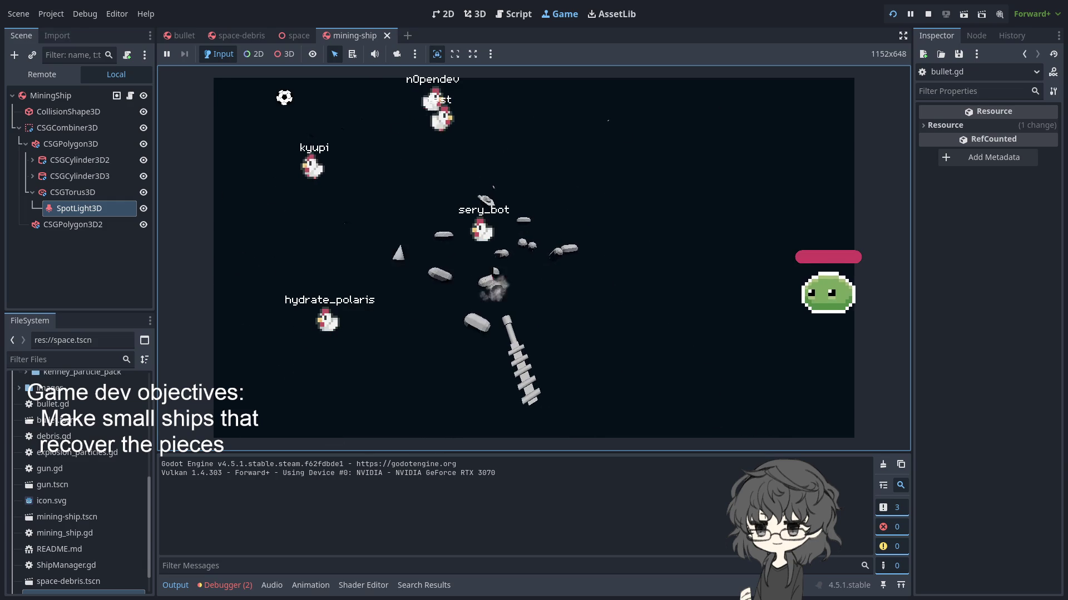
pyautogui.hotkey('ctrl', 'shift', 'Tab')
pyautogui.hotkey('ctrl', 'shift', 'Tab')
pyautogui.click(357, 39)
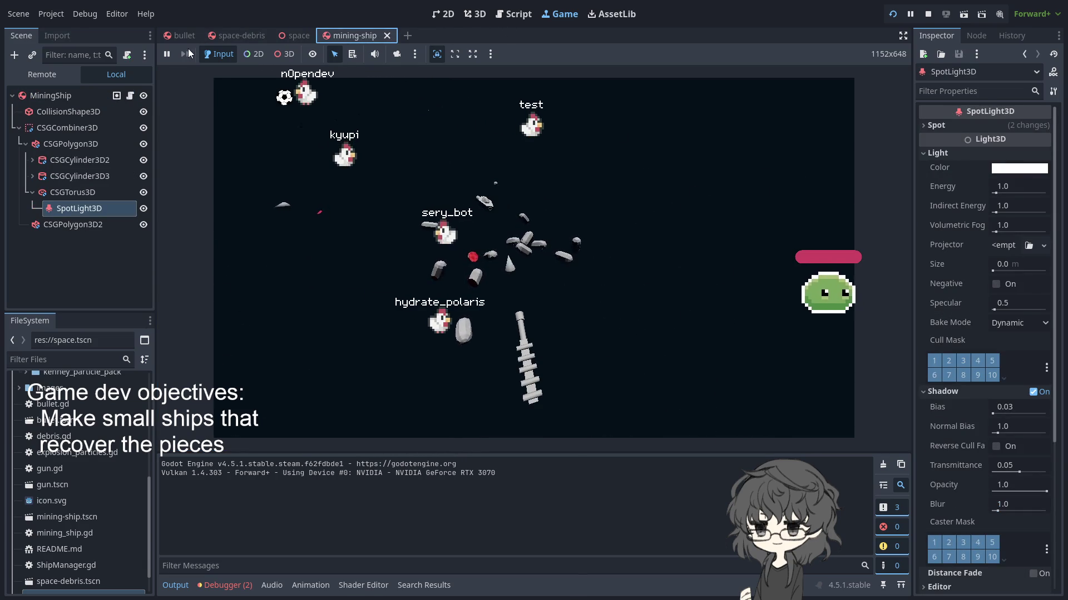
pyautogui.click(194, 34)
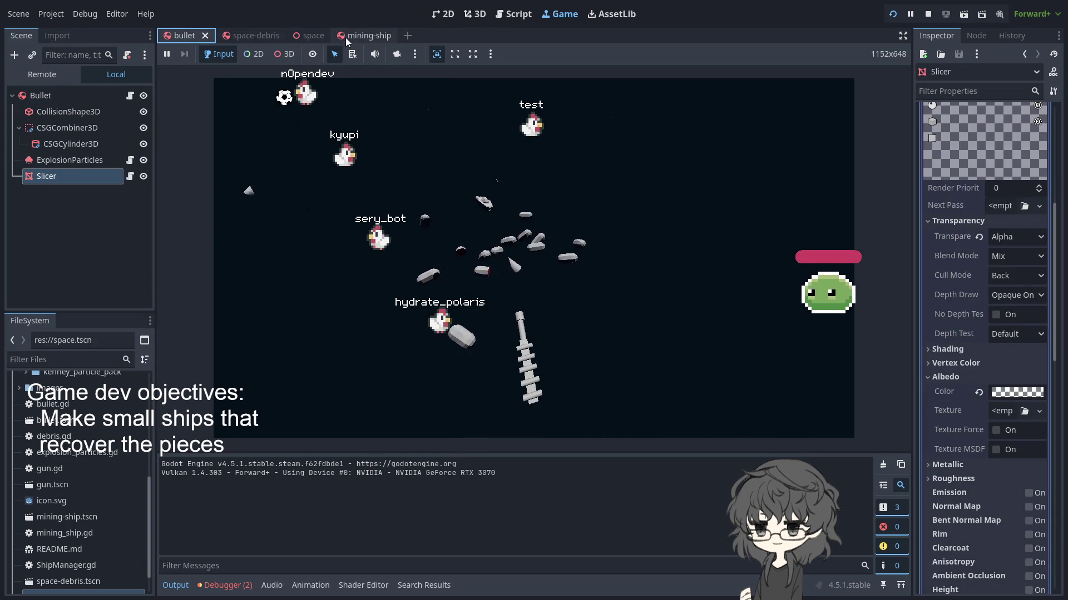
pyautogui.click(365, 35)
pyautogui.click(131, 96)
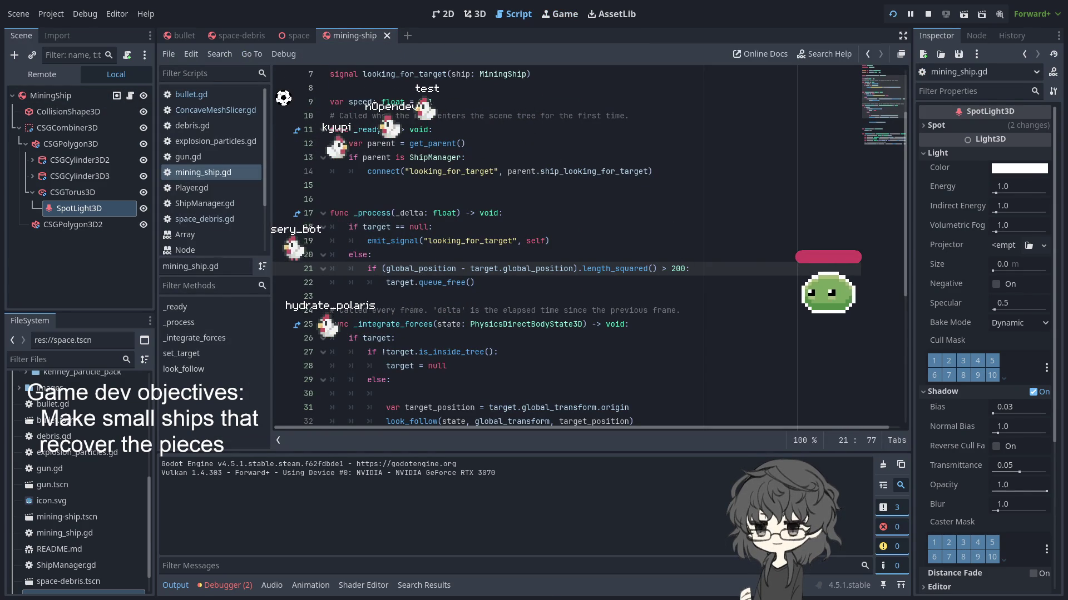
# - Restart the run, change line 21's check to length_squared() < 10, and launch the game
pyautogui.click(894, 15)
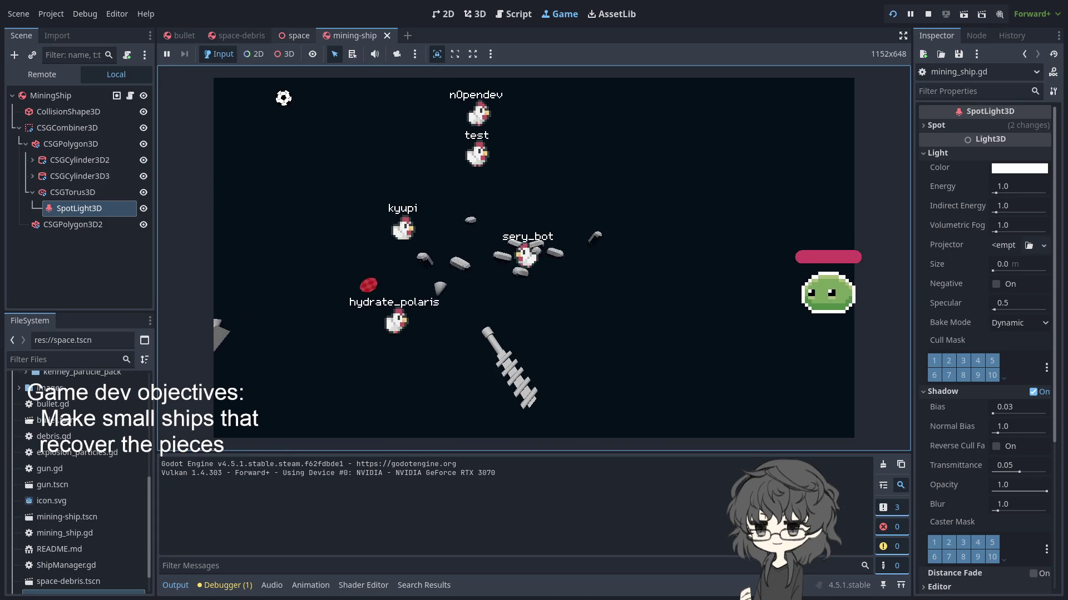
pyautogui.click(514, 14)
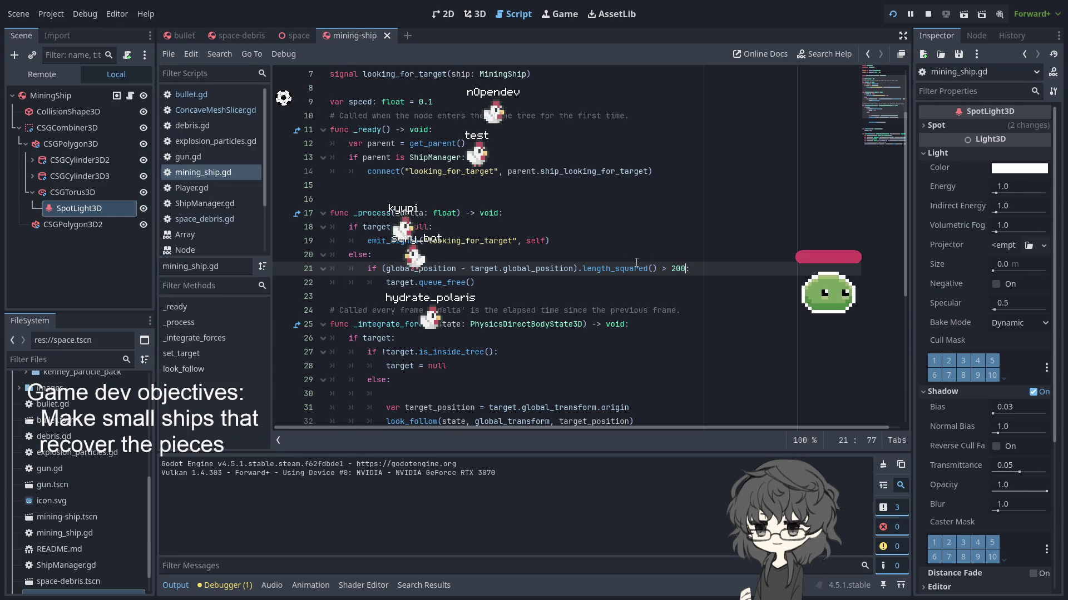
pyautogui.press('BackSpace')
pyautogui.press('BackSpace')
pyautogui.write('<')
pyautogui.doubleClick(683, 269)
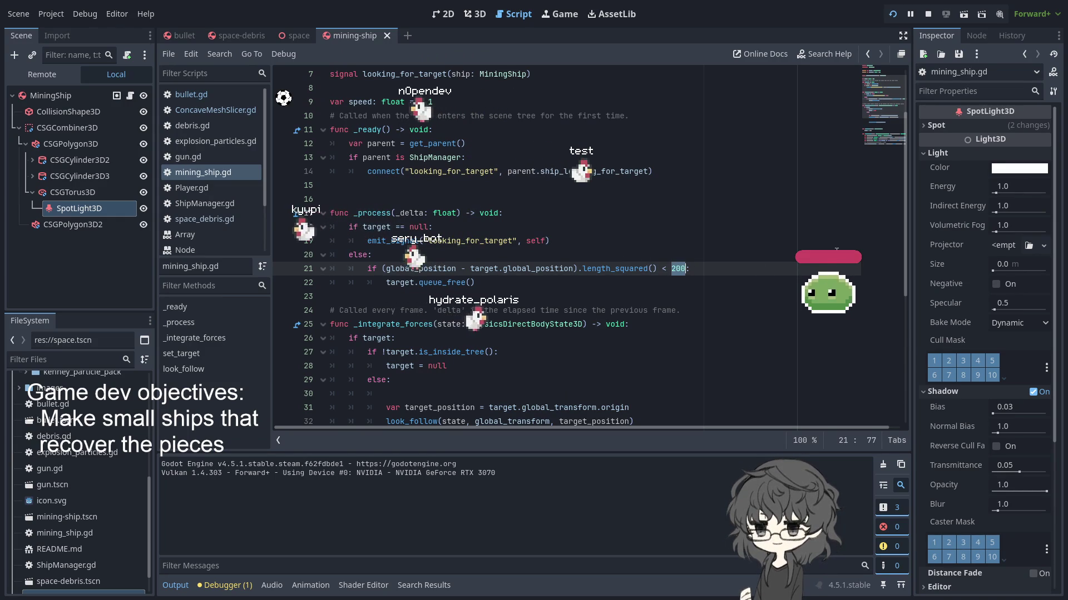
pyautogui.write('1')
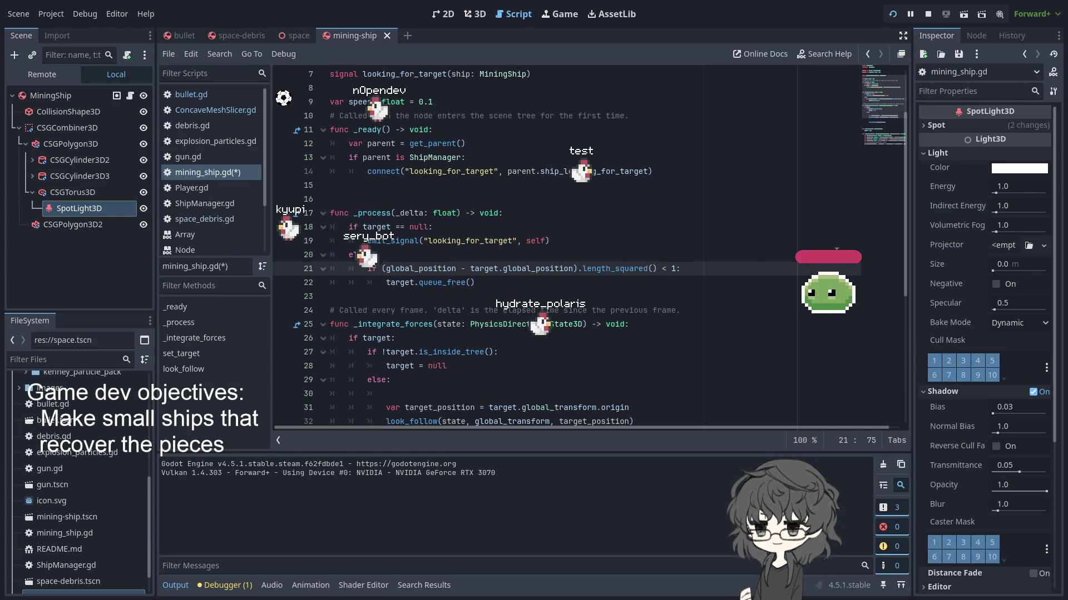
pyautogui.click(894, 14)
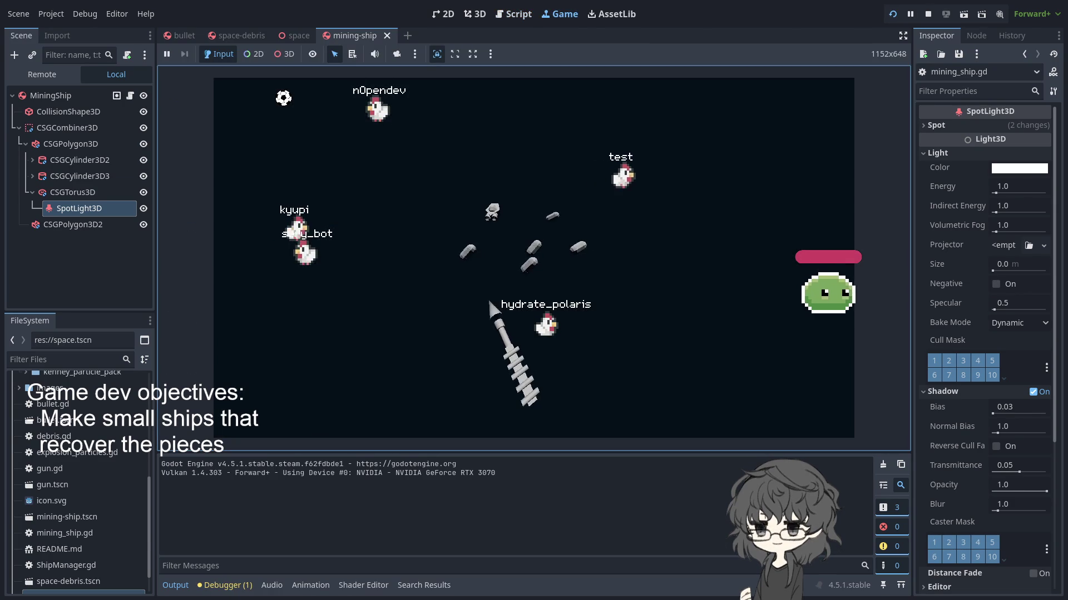
# - Fire at the debris cluster twice, breaking it and its re-formed pieces apart
pyautogui.click(491, 304)
pyautogui.click(477, 283)
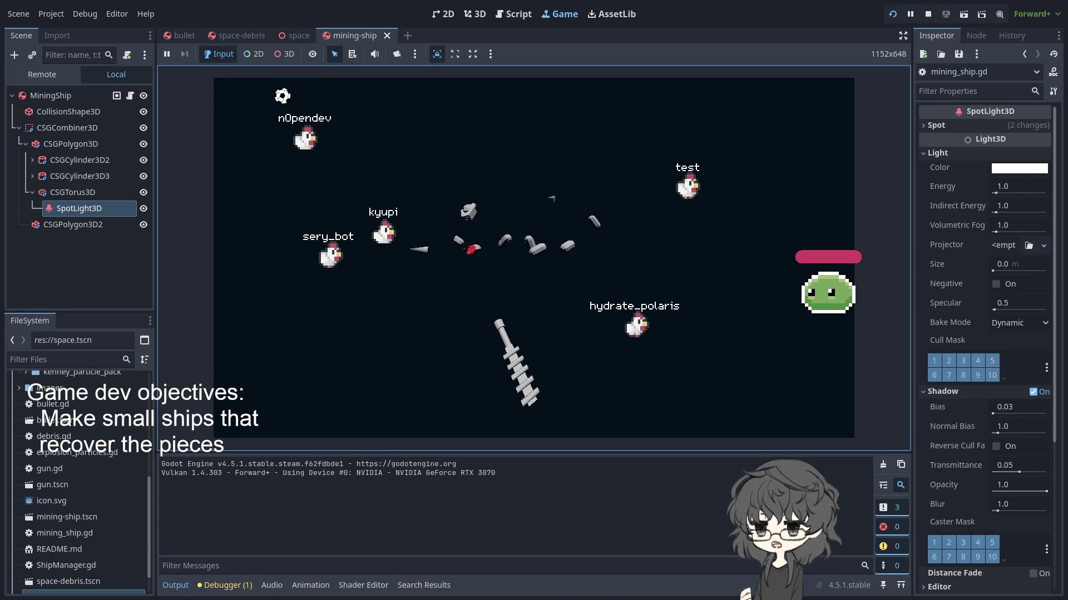